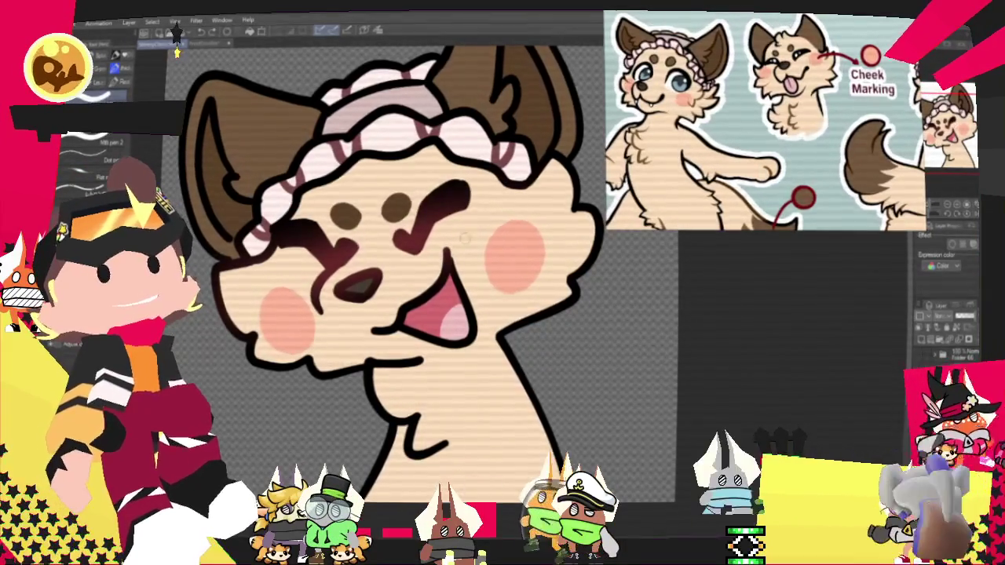
Draw short red blush strokes beside both eyes, undoing the stray and overlong strokes
key("ctrl+z")
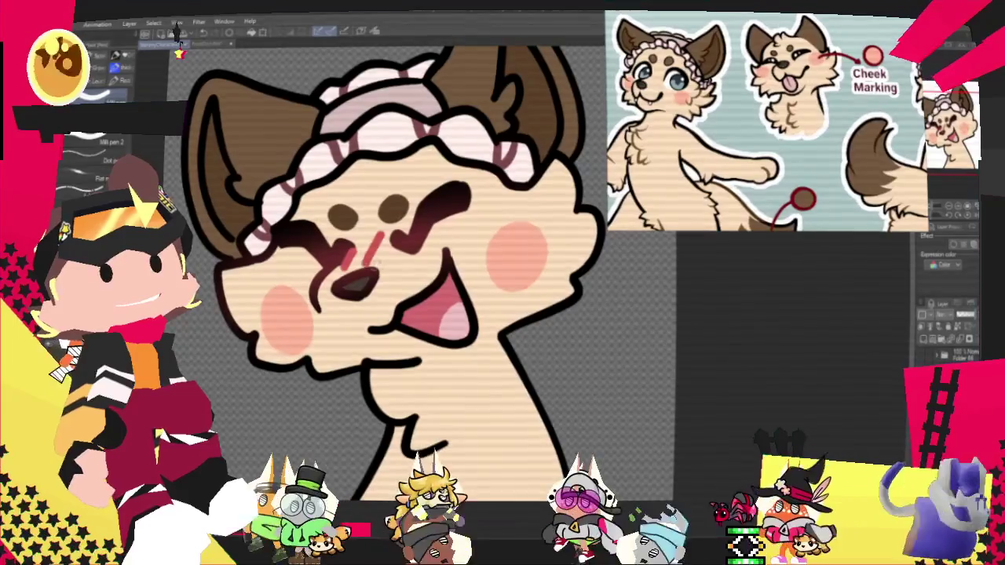
left_click_drag(402, 234, 393, 253)
left_click_drag(462, 226, 453, 250)
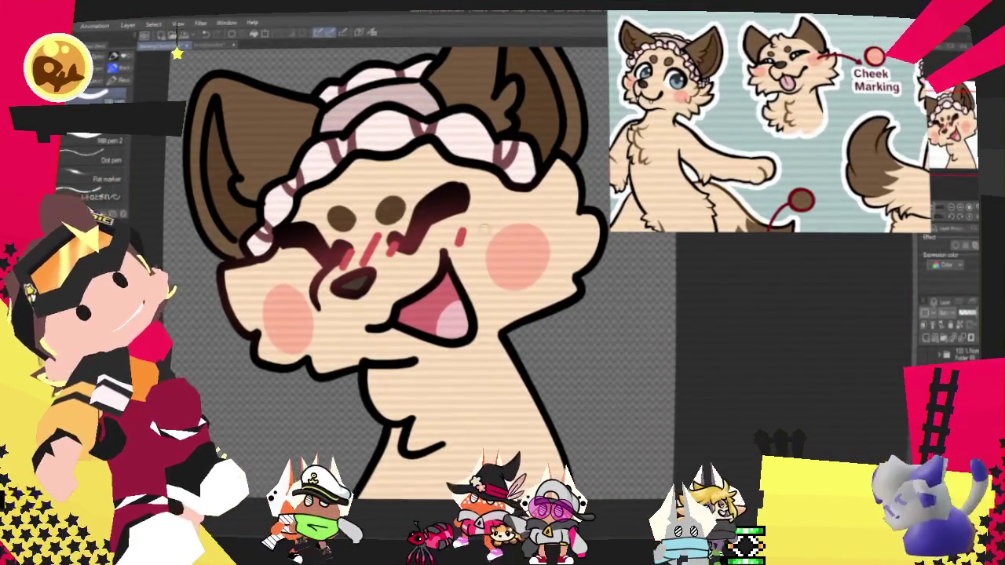
key("ctrl+z")
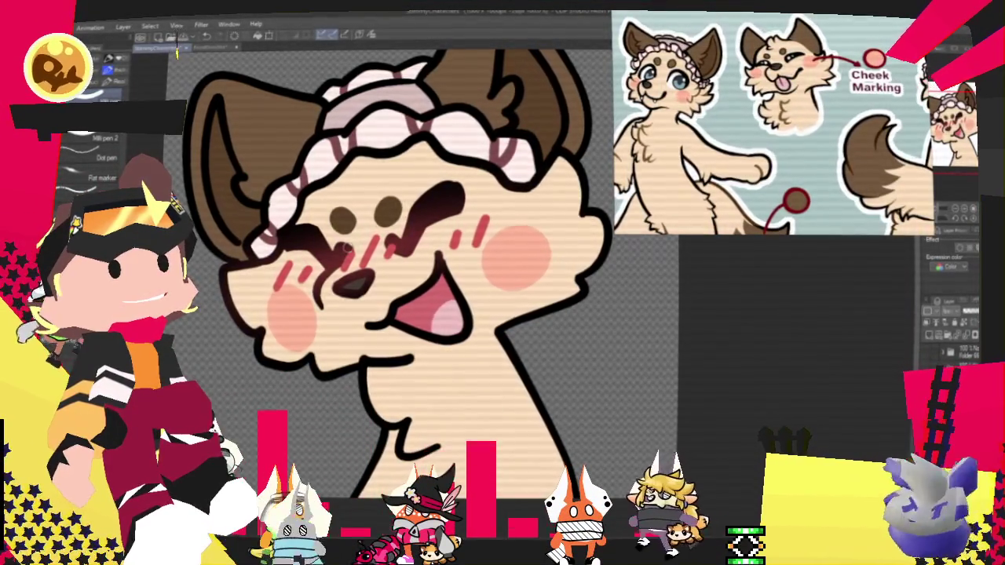
key("ctrl+minus")
key("ctrl+minus")
key("ctrl+minus")
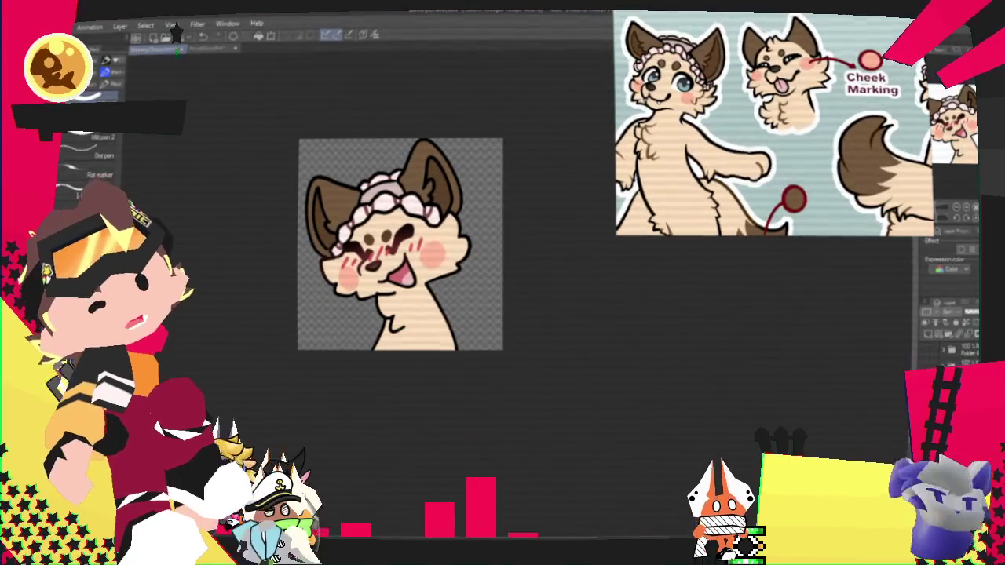
Check the File > Export (Single Layer) format options, then zoom the artwork in one step
key("alt+f")
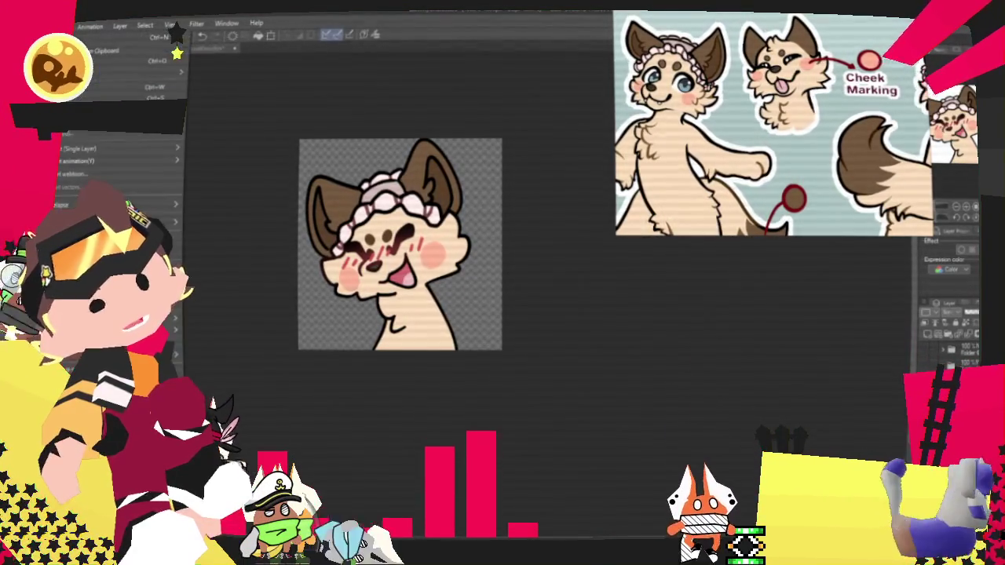
mouse_move(117, 148)
left_click(236, 175)
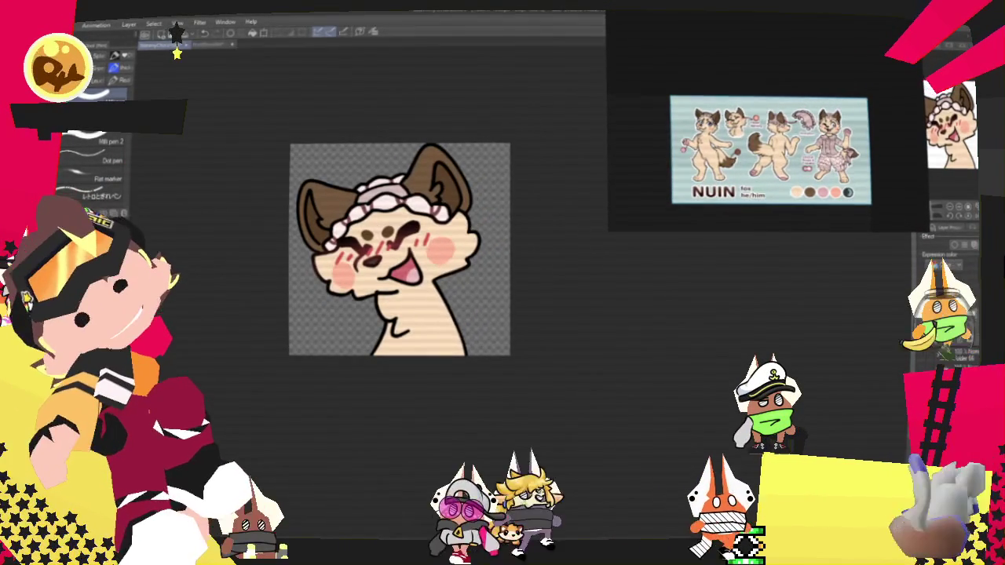
key("ctrl+plus")
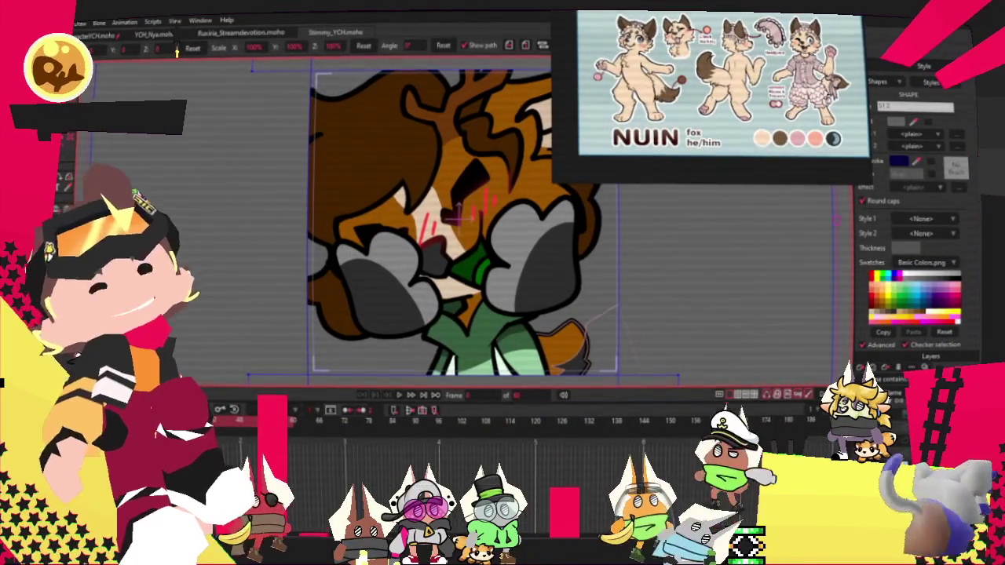
Enlarge the NUIN reference sheet, crop its dark empty area, and move it left beside the canvas
scroll(454, 234, "down", 2)
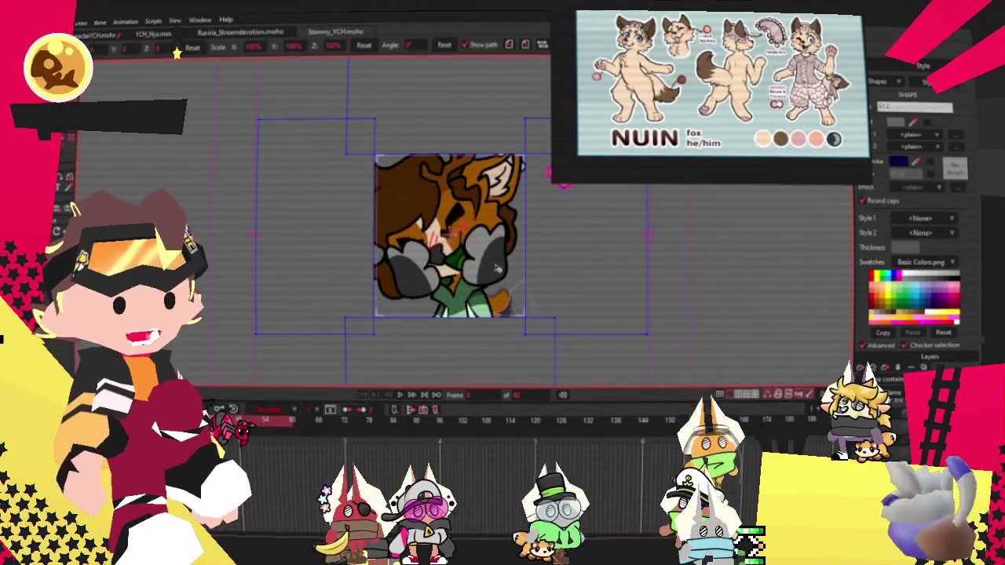
scroll(454, 234, "up", 2)
mouse_move(582, 118)
left_mouse_down()
mouse_move(545, 126)
mouse_move(596, 126)
left_mouse_up()
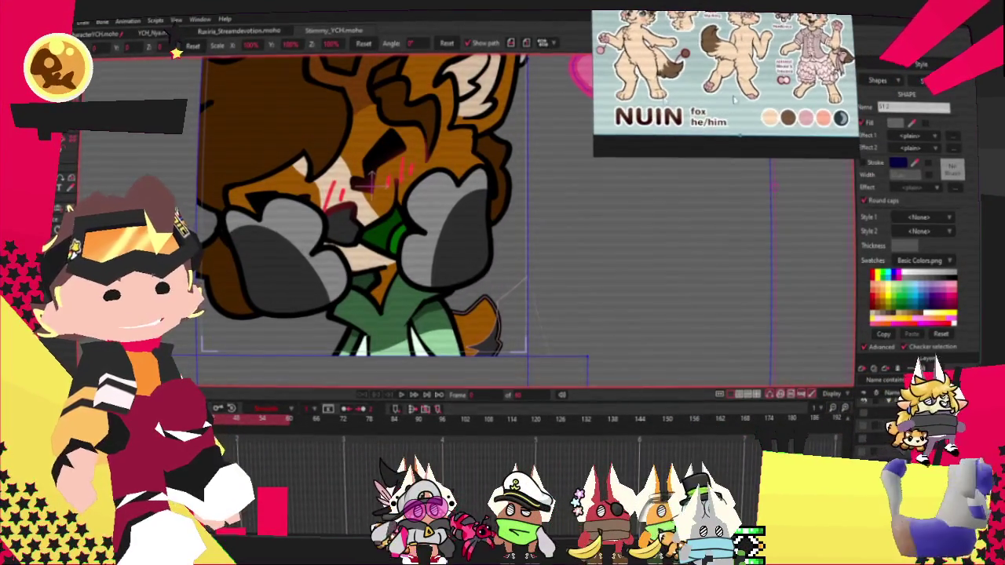
scroll(647, 156, "down", 3)
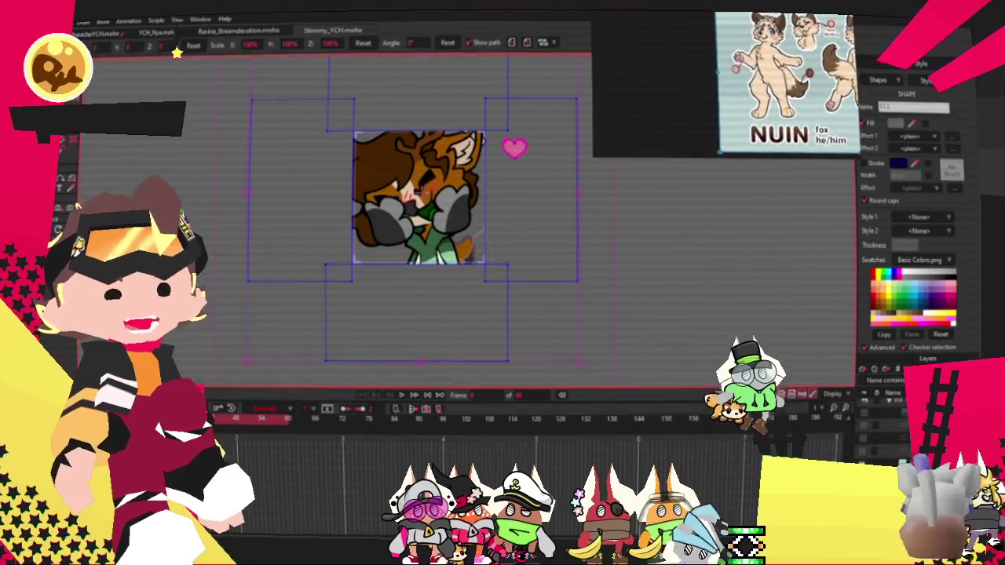
left_click_drag(602, 95, 736, 112)
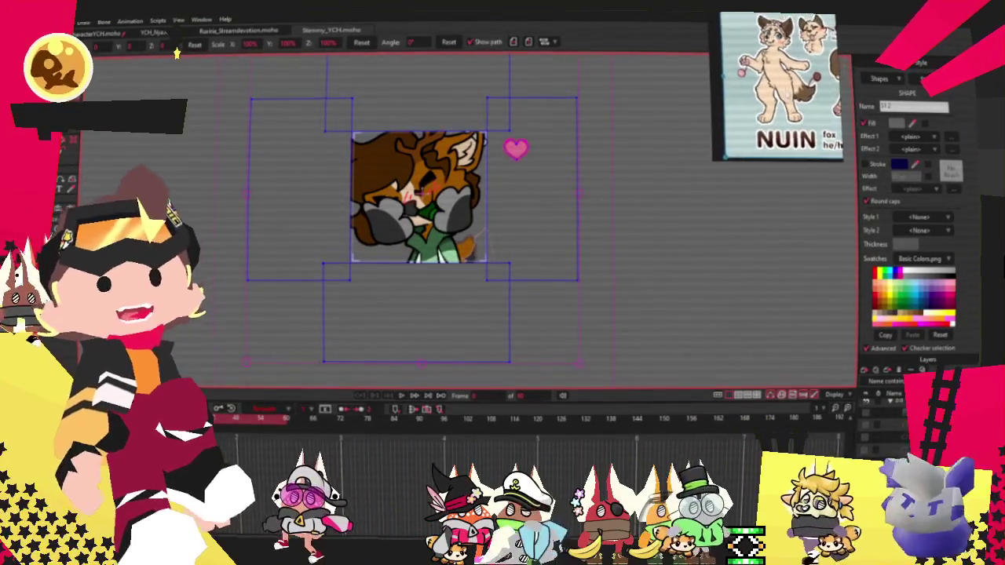
left_click_drag(797, 79, 741, 78)
Zoom in and select the character image layer so its bones show
scroll(416, 204, "down", 2)
scroll(416, 204, "up", 2)
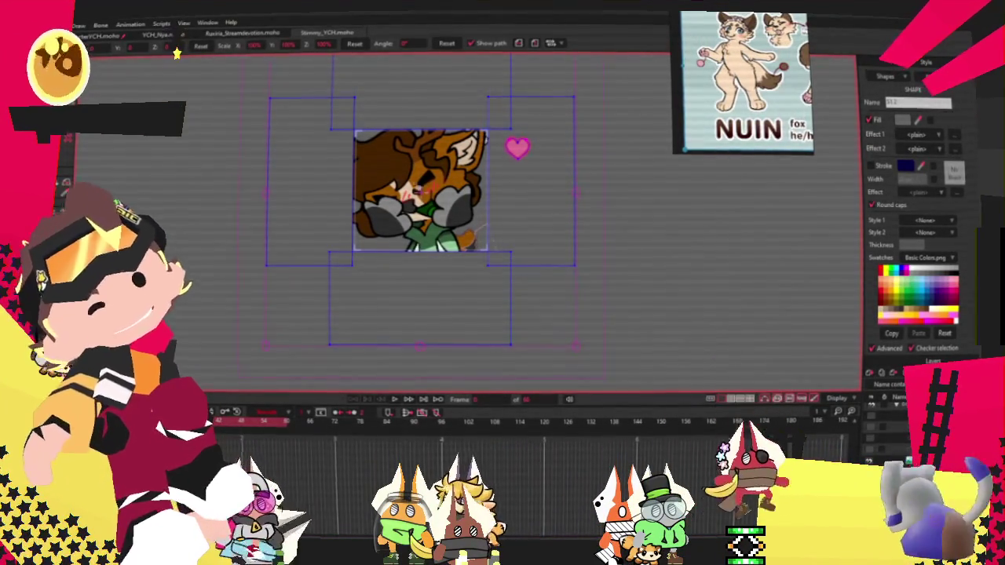
scroll(416, 187, "up", 3)
scroll(414, 183, "up", 3)
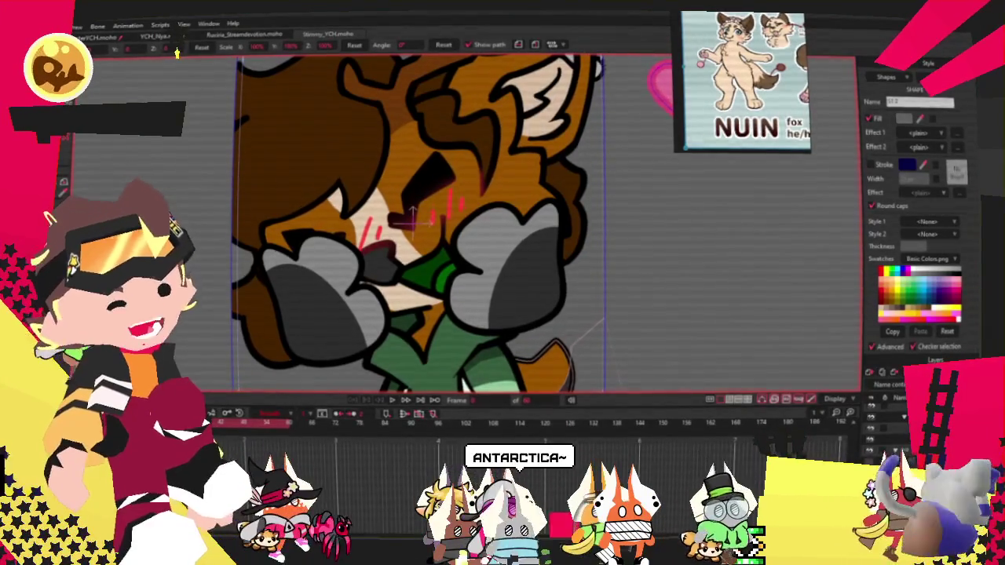
left_click(626, 231)
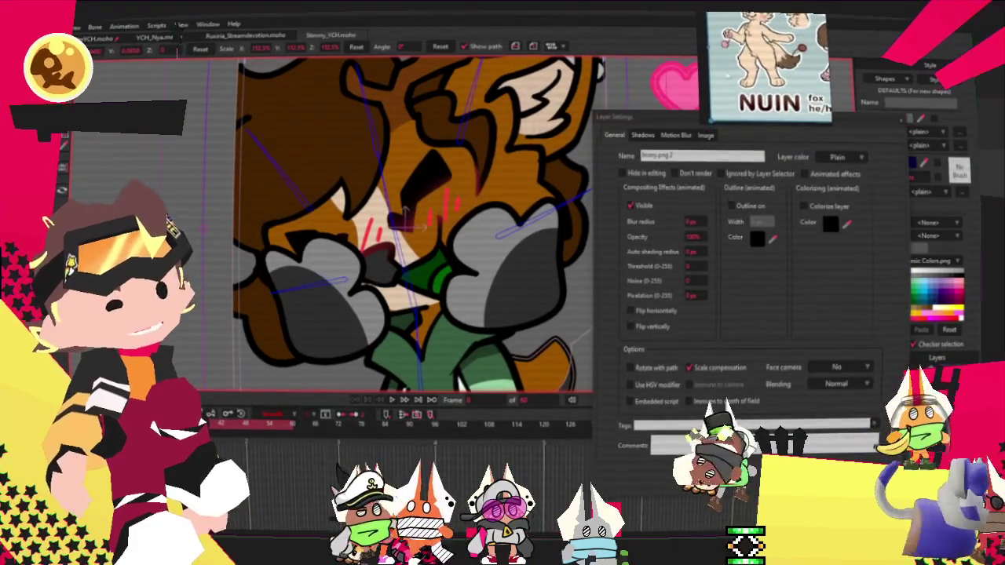
Set the image layer's source to Pichurisu from 2025 > YCH_Stim > Characters_Stimmys
left_click(708, 135)
left_click(698, 173)
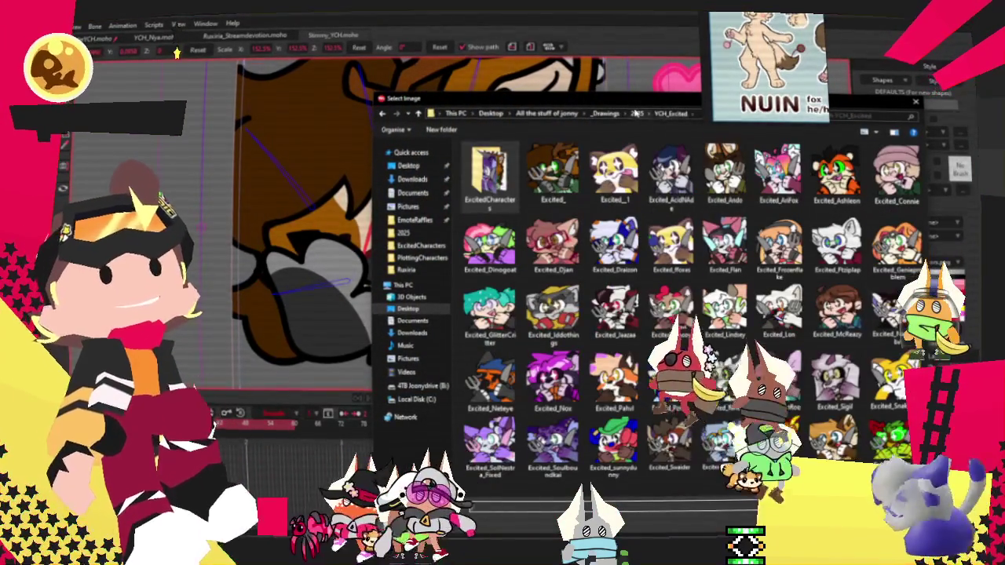
left_click(636, 114)
double_click(825, 297)
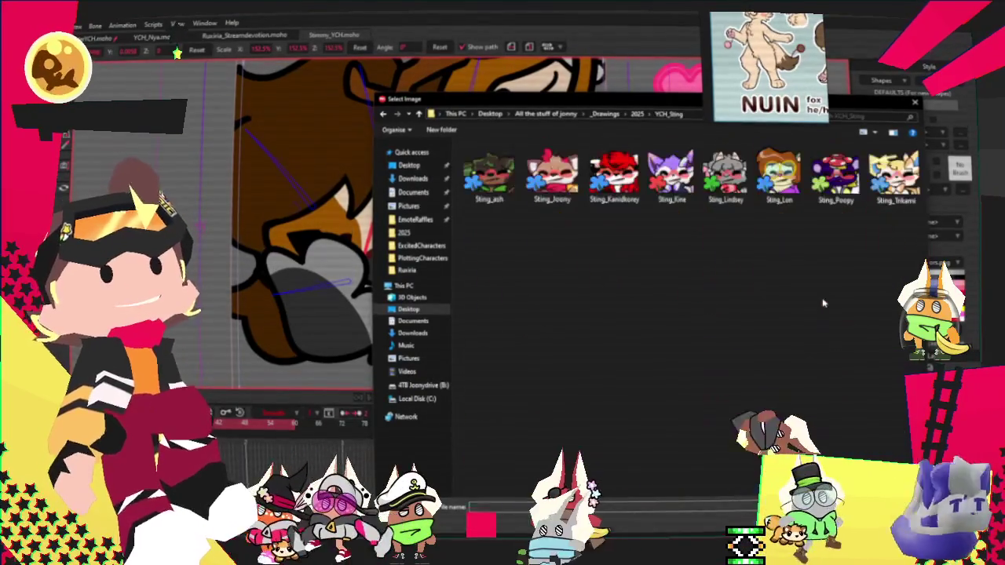
left_click(636, 114)
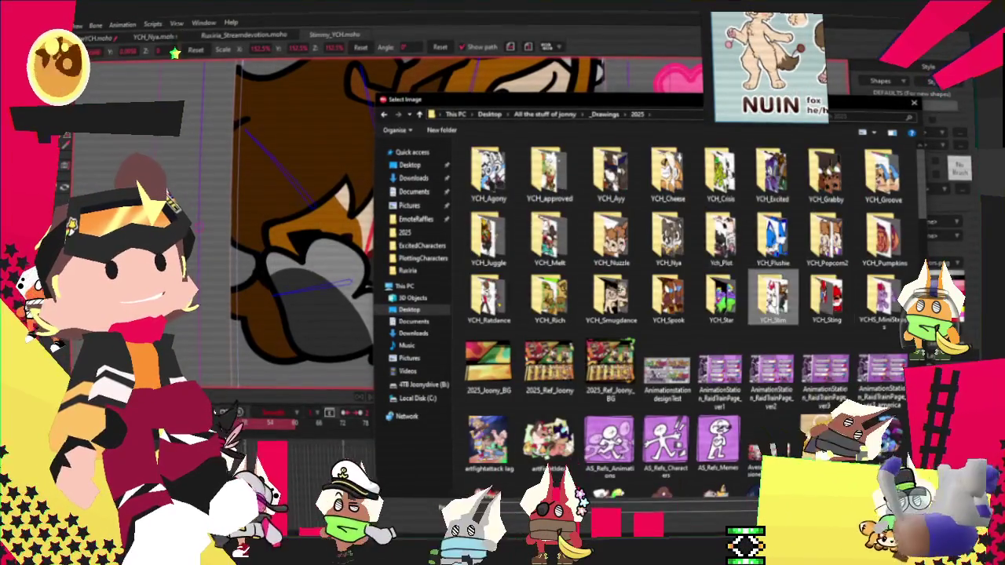
double_click(770, 297)
double_click(489, 173)
scroll(703, 248, "down", 2)
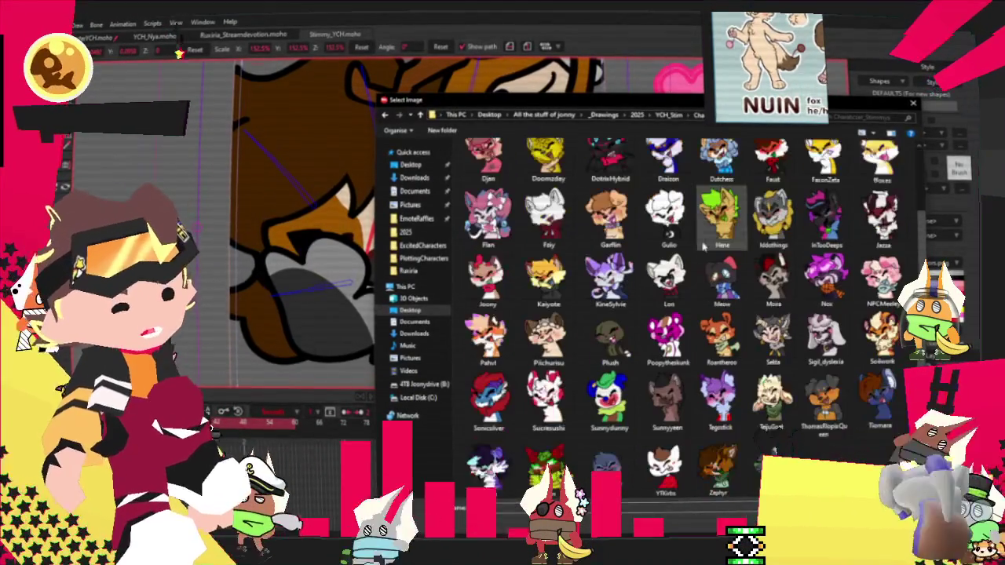
left_click(548, 338)
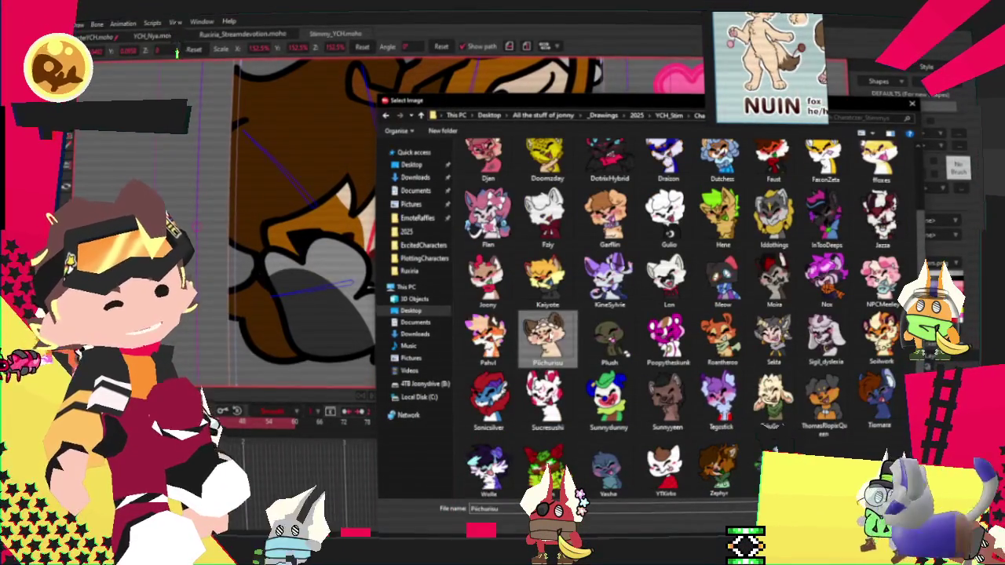
key("Return")
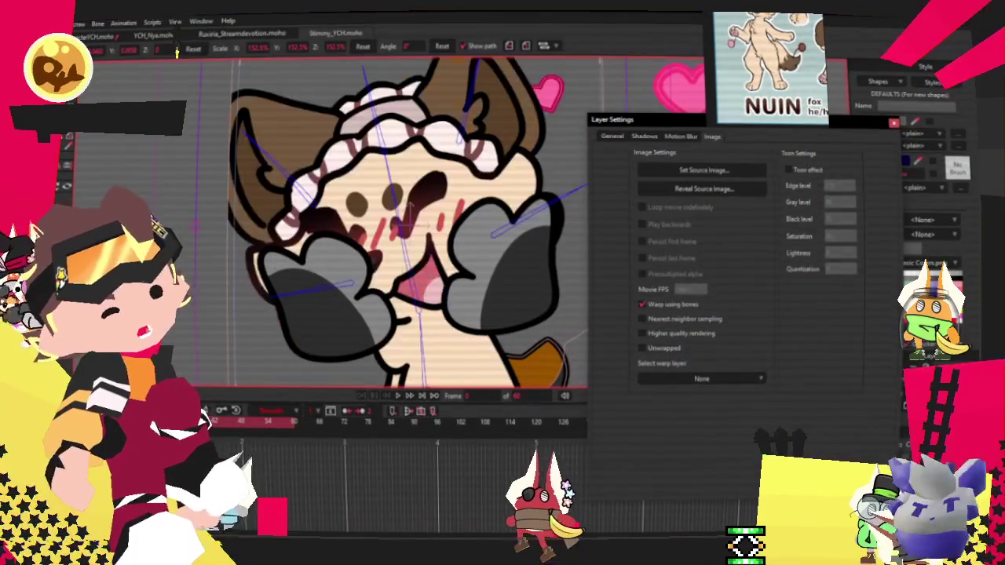
key("Return")
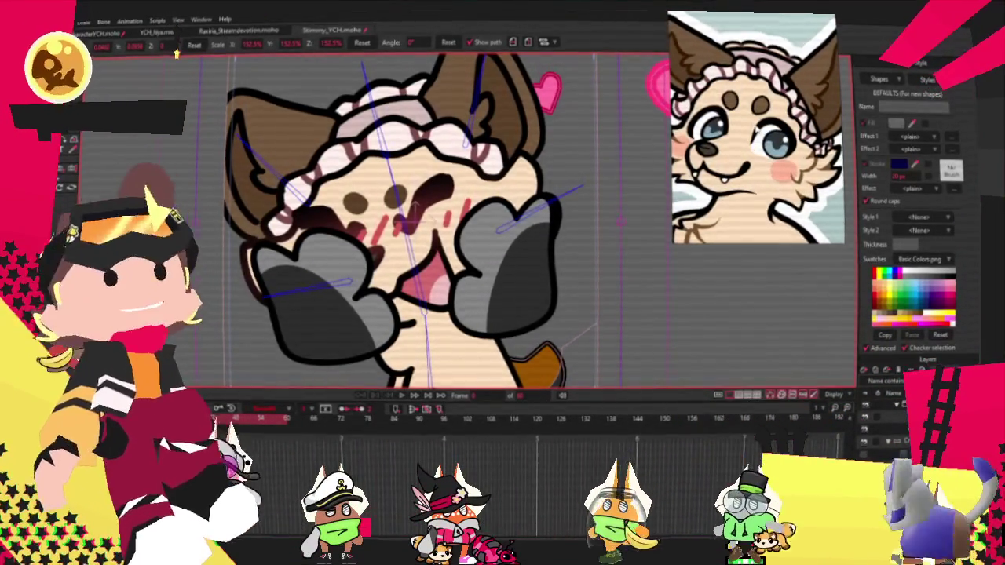
Select the right paw's grey shadow shape and refill it with the cream fur colour
scroll(413, 220, "down", 2)
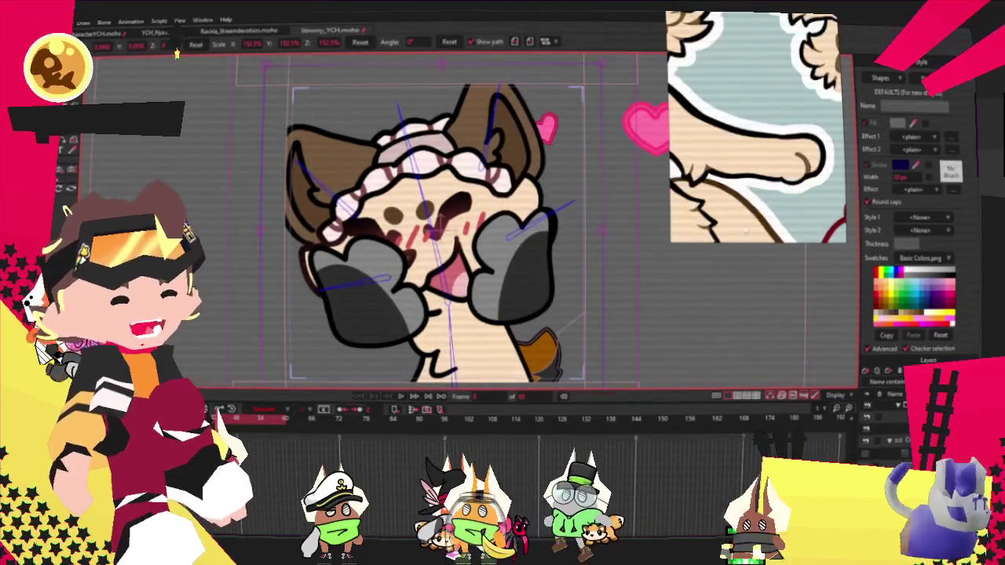
scroll(497, 193, "down", 2)
scroll(495, 205, "up", 3)
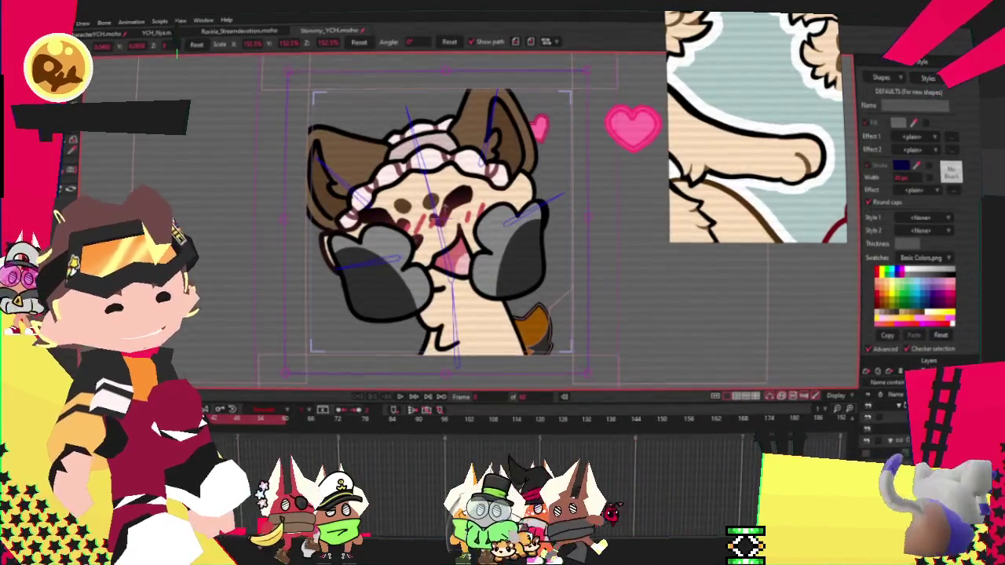
left_click(518, 251)
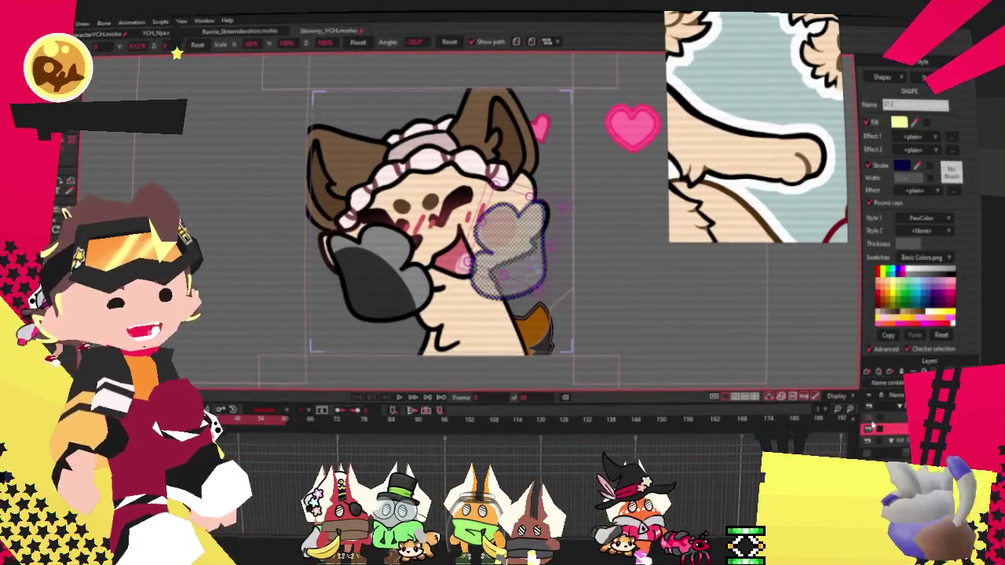
key("t")
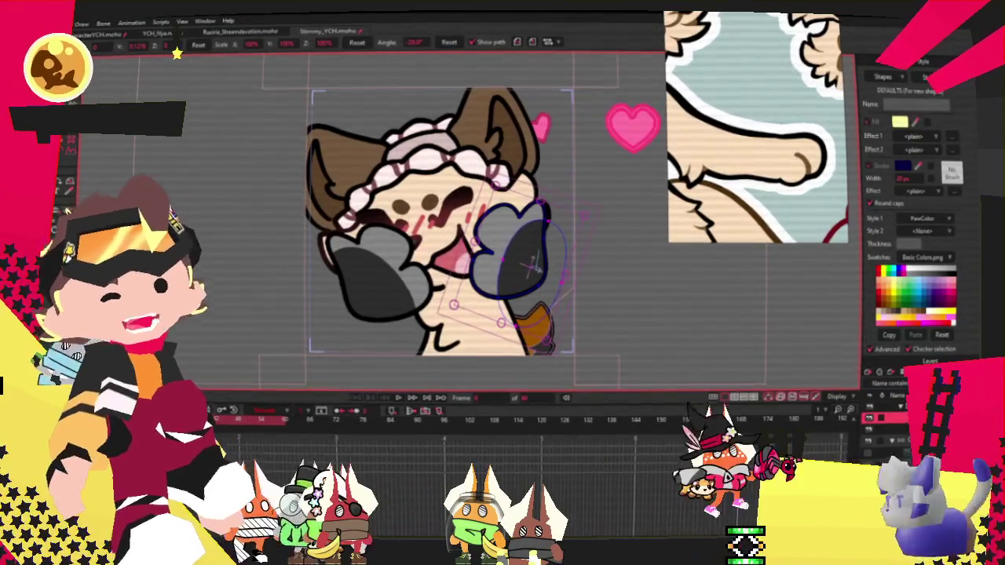
key("q")
scroll(542, 264, "up", 2)
scroll(550, 263, "up", 1)
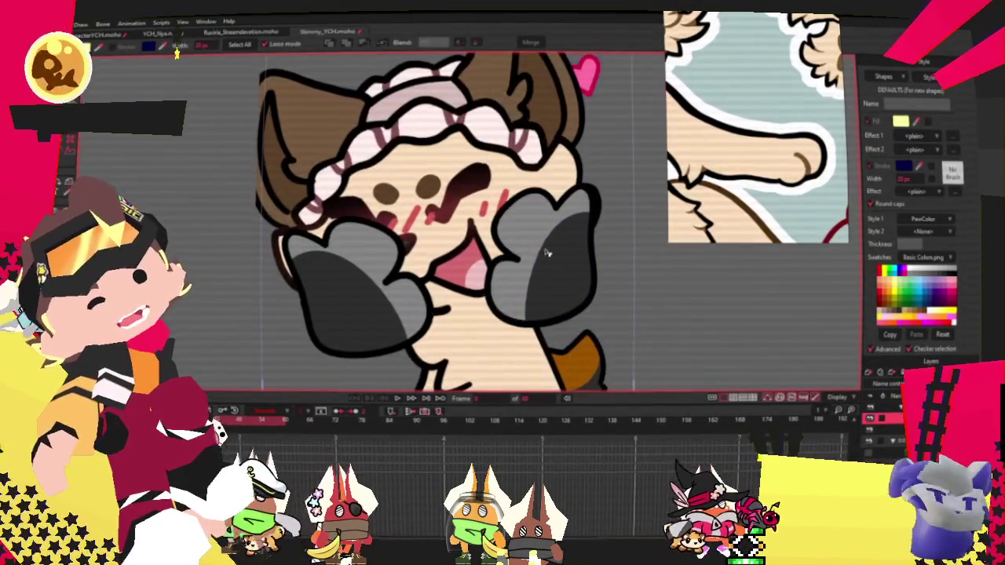
left_click(554, 263)
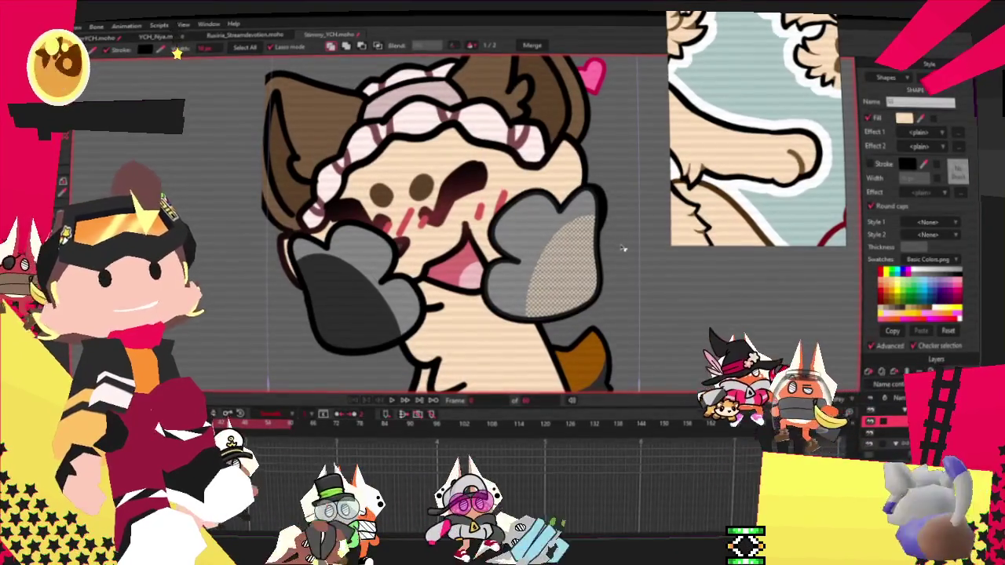
left_click(890, 435)
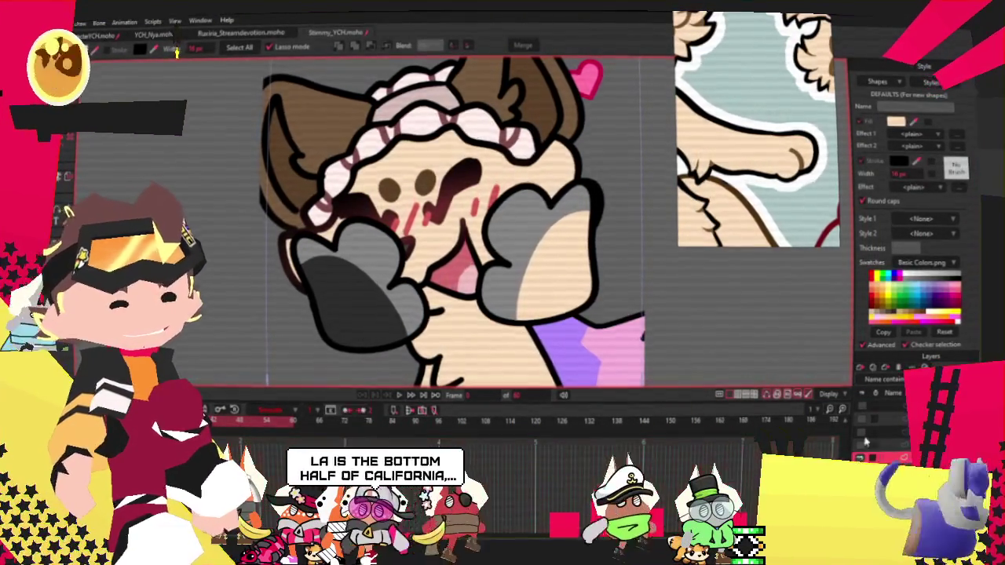
scroll(455, 220, "down", 3)
scroll(456, 220, "up", 4)
left_click_drag(550, 204, 473, 196)
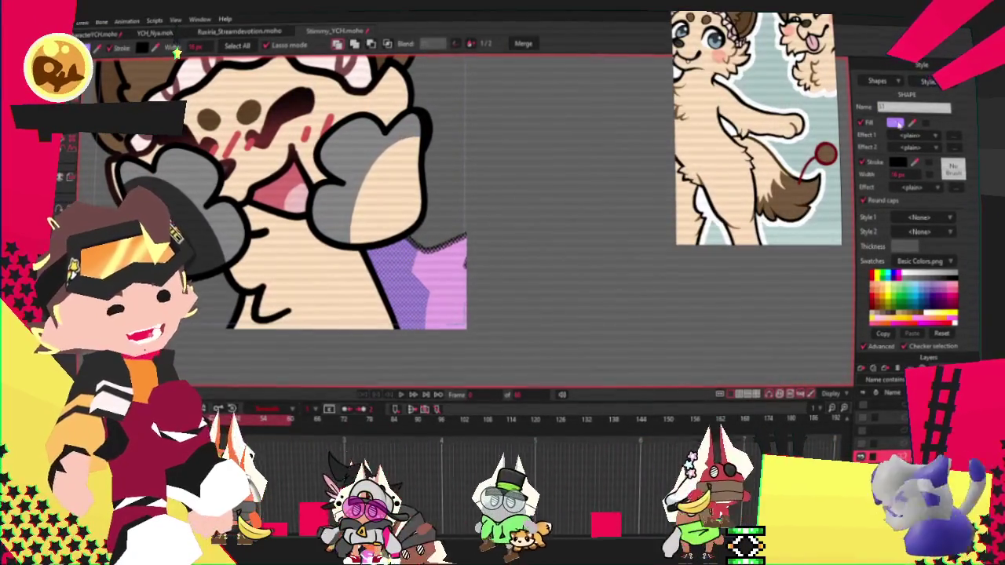
left_click(949, 303)
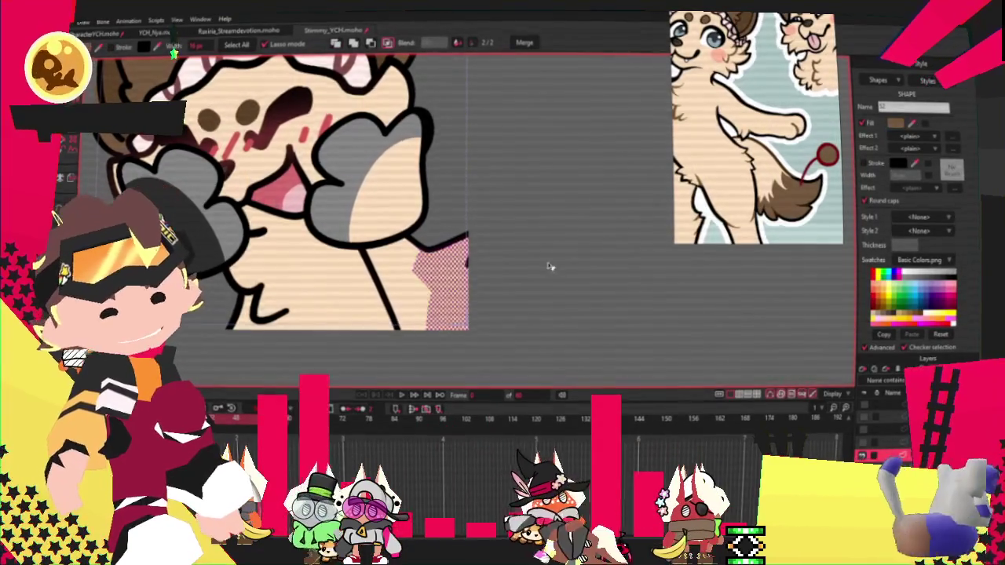
scroll(542, 259, "down", 5)
scroll(516, 247, "up", 3)
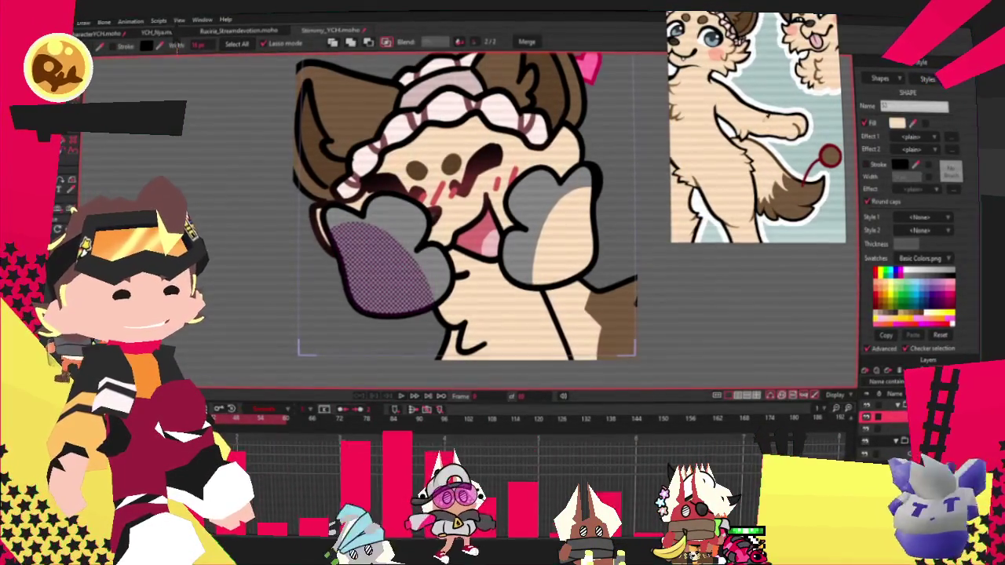
left_click(953, 159)
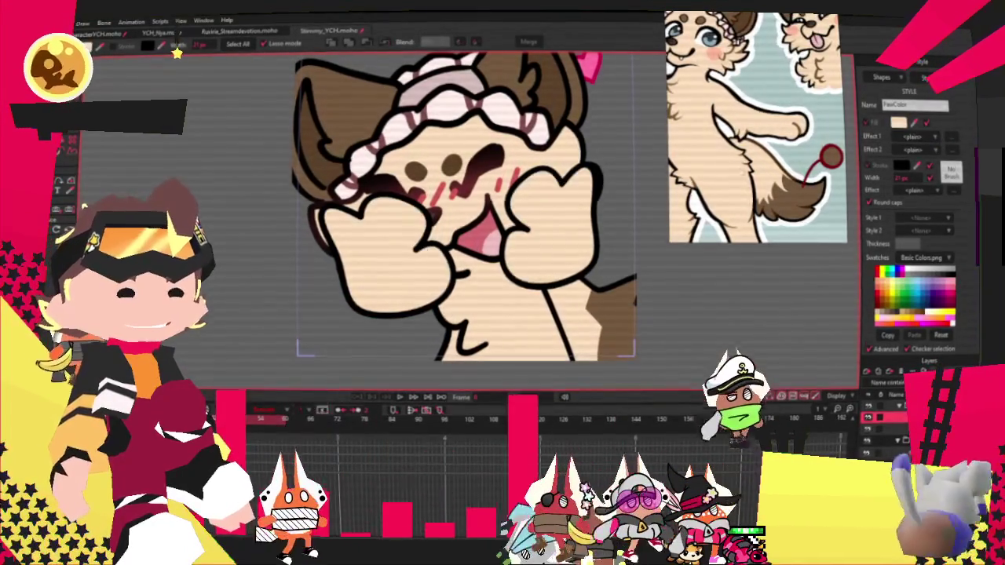
scroll(653, 291, "down", 2)
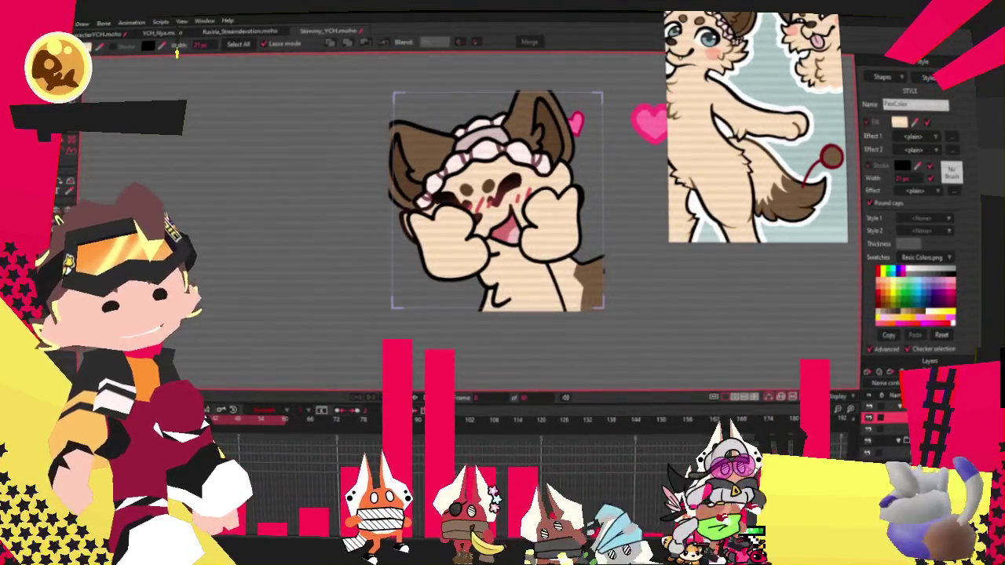
scroll(605, 251, "up", 2)
scroll(549, 251, "up", 1)
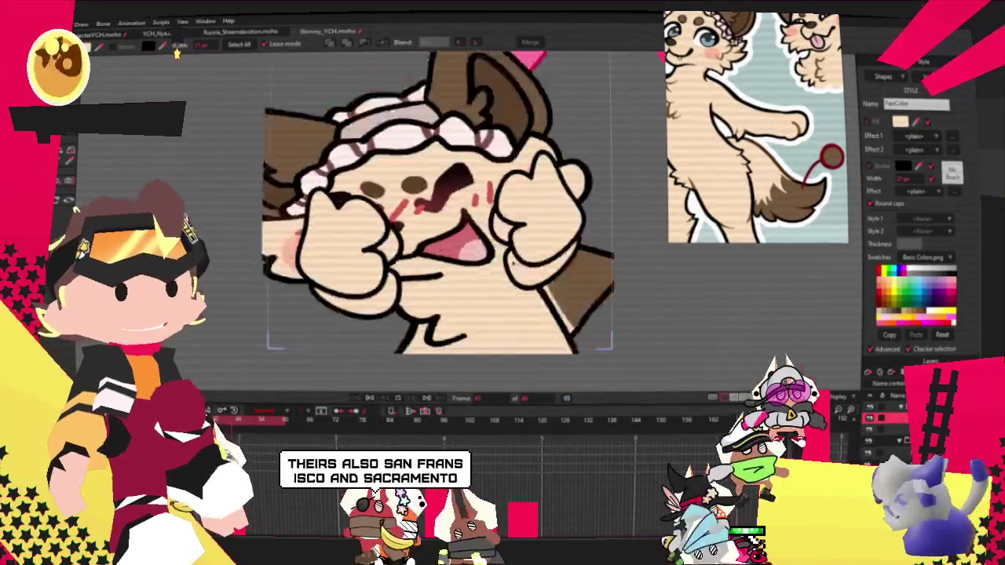
scroll(450, 257, "down", 1)
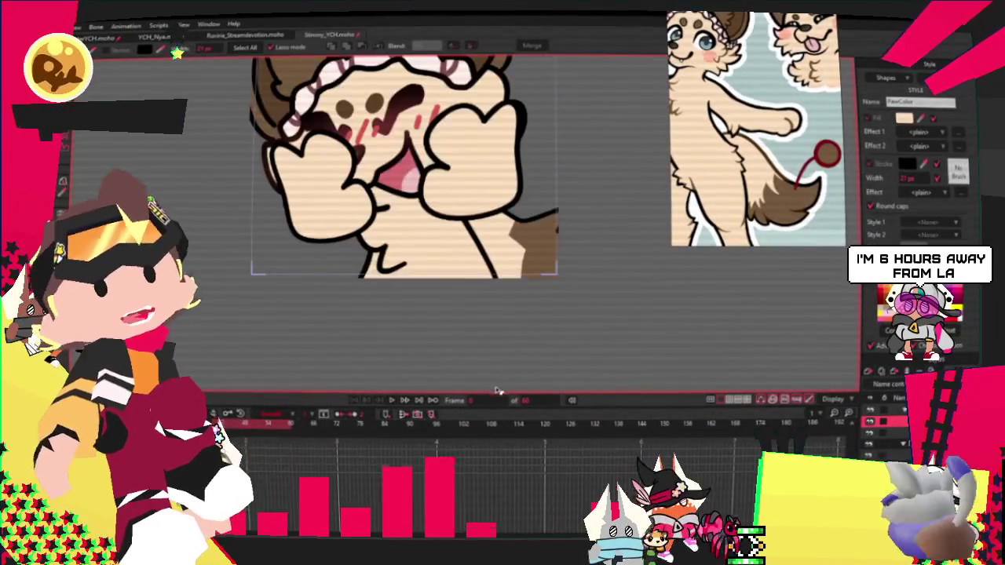
left_click(416, 318)
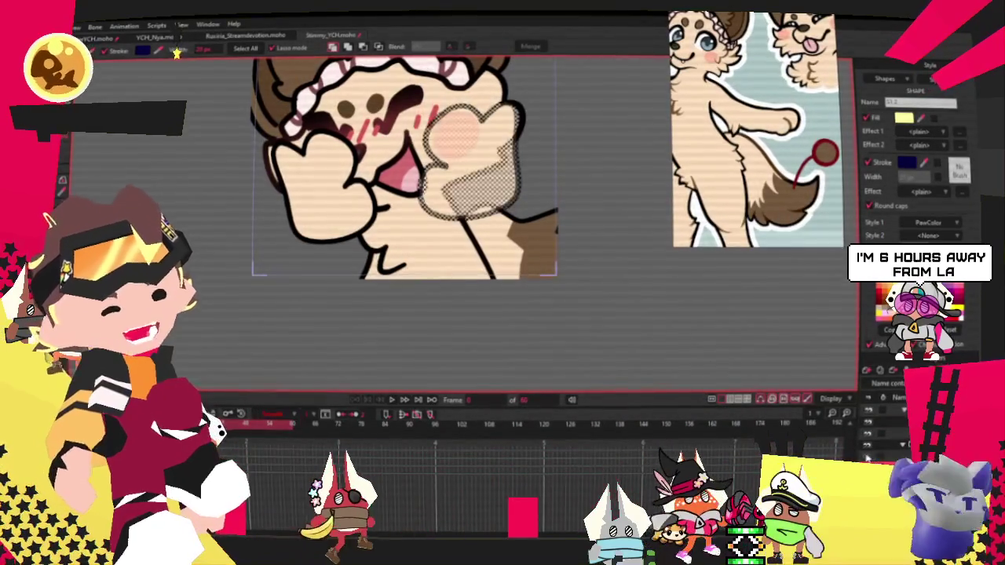
key("ctrl+shift+a")
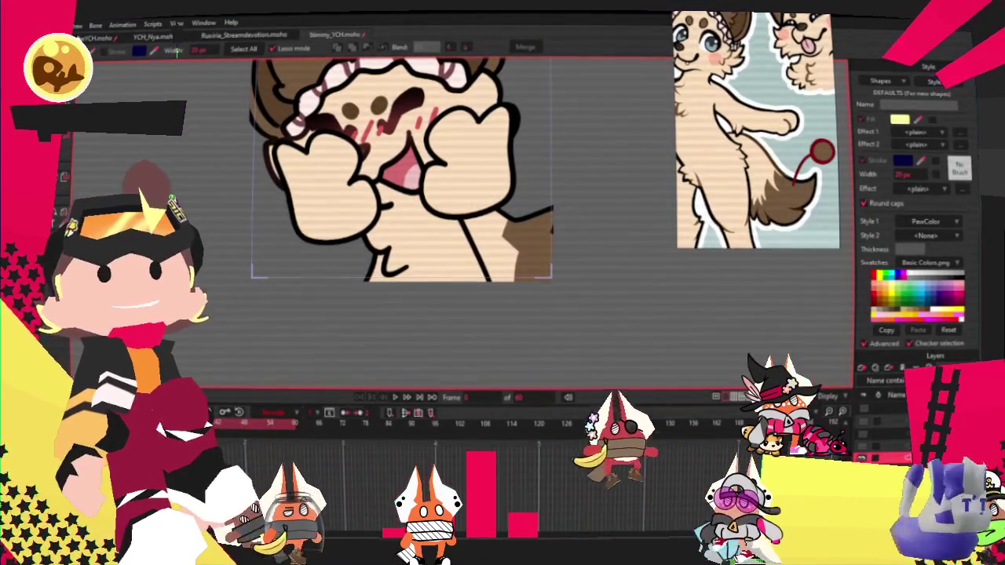
Paste a copy of the brown patch and shift it to the right
key("ctrl+v")
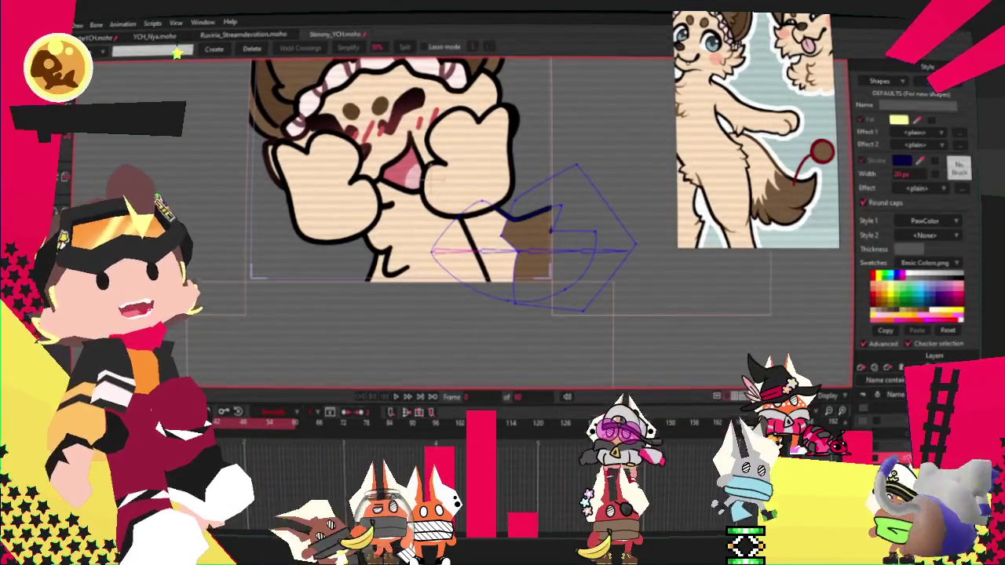
scroll(414, 195, "down", 3)
scroll(415, 195, "up", 2)
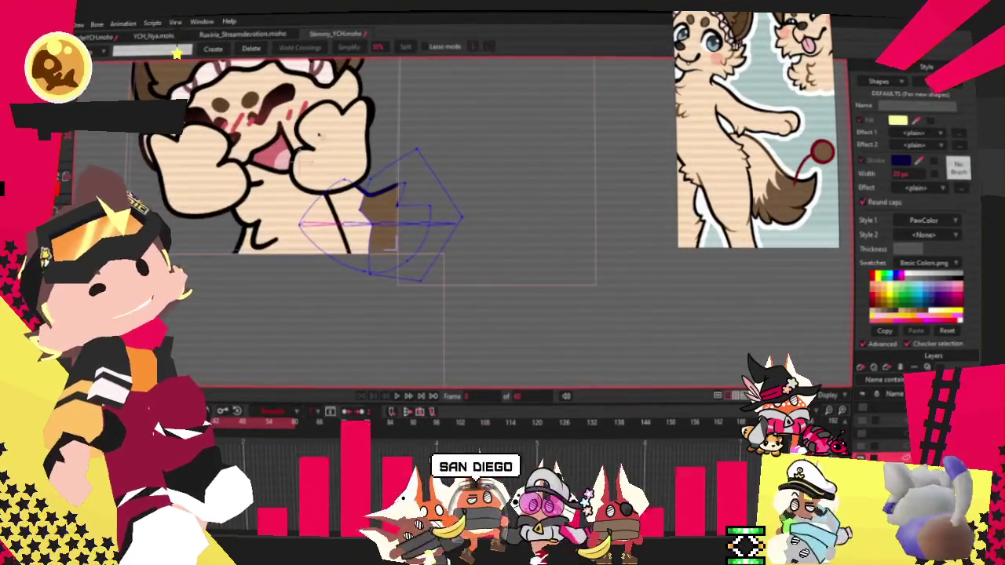
scroll(354, 209, "up", 3)
key("t")
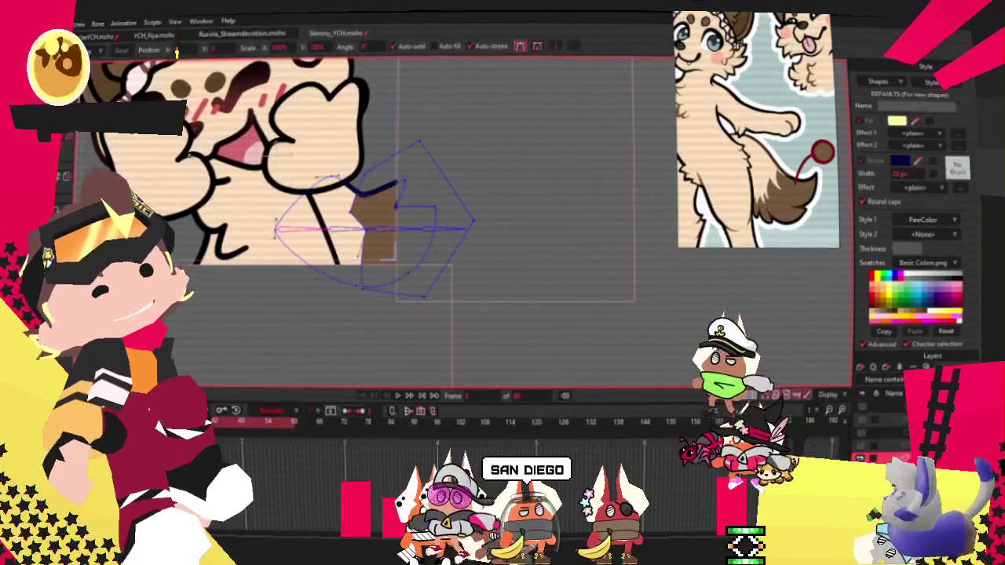
left_click_drag(422, 263, 449, 265)
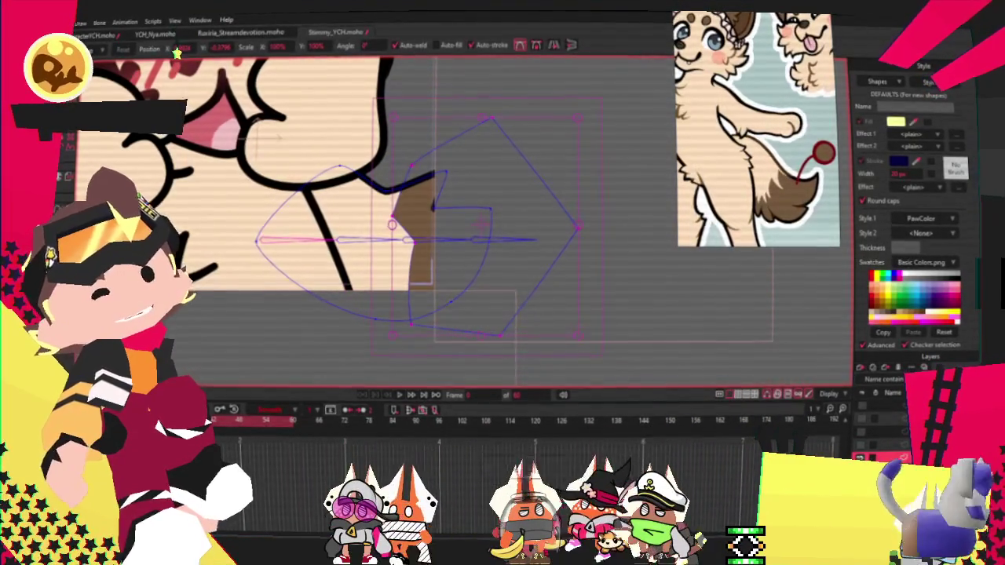
Narrow the pasted patch, move it left, and play the animation to preview
scroll(330, 208, "down", 2)
key("g")
scroll(456, 324, "up", 2)
key("t")
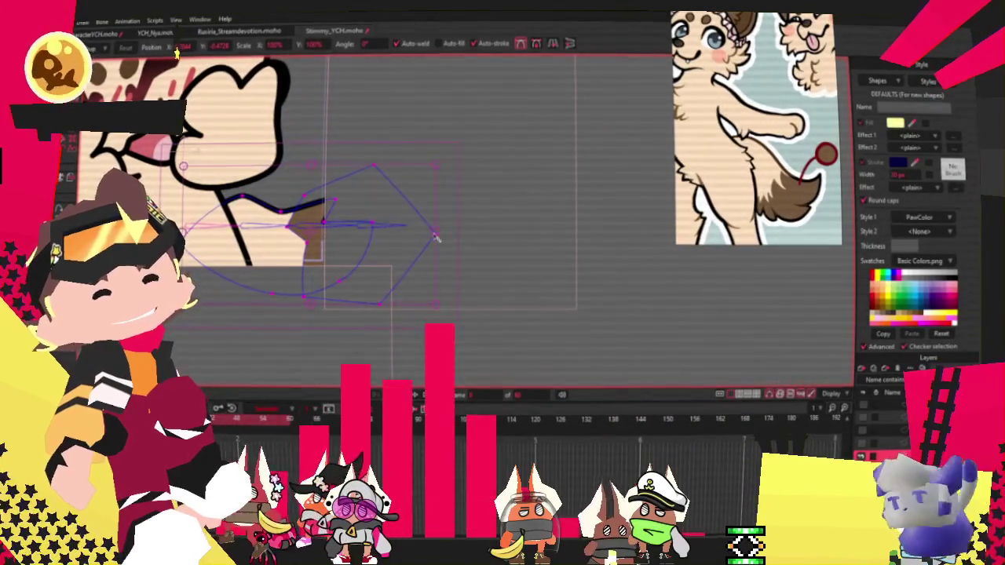
left_click_drag(438, 236, 385, 257)
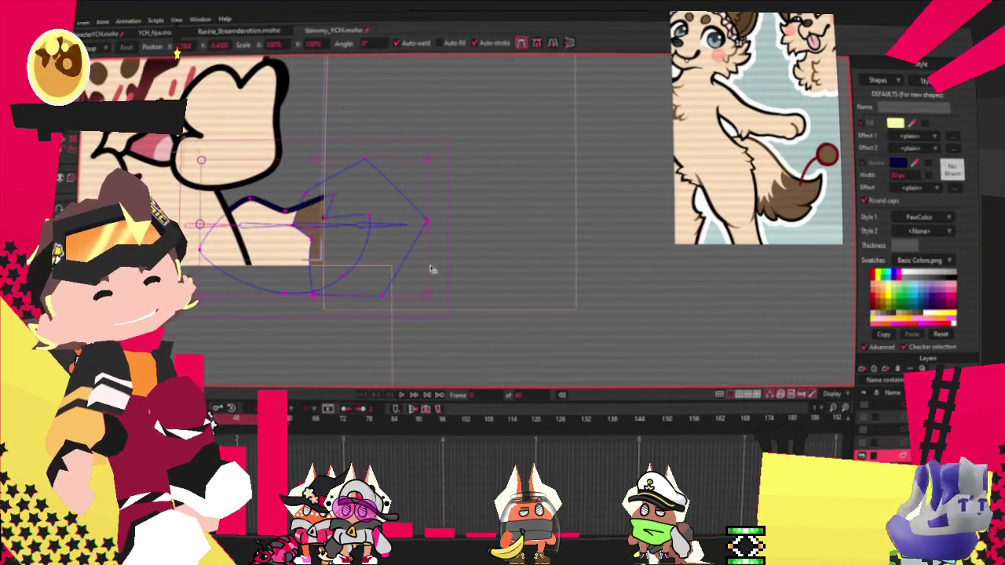
left_click(399, 396)
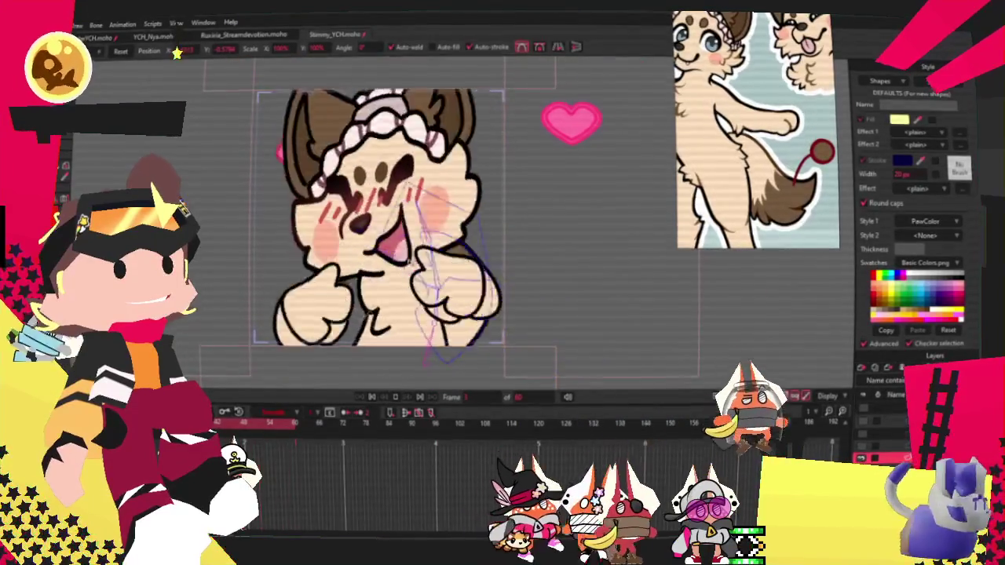
left_click(374, 398)
left_click(62, 22)
mouse_move(78, 172)
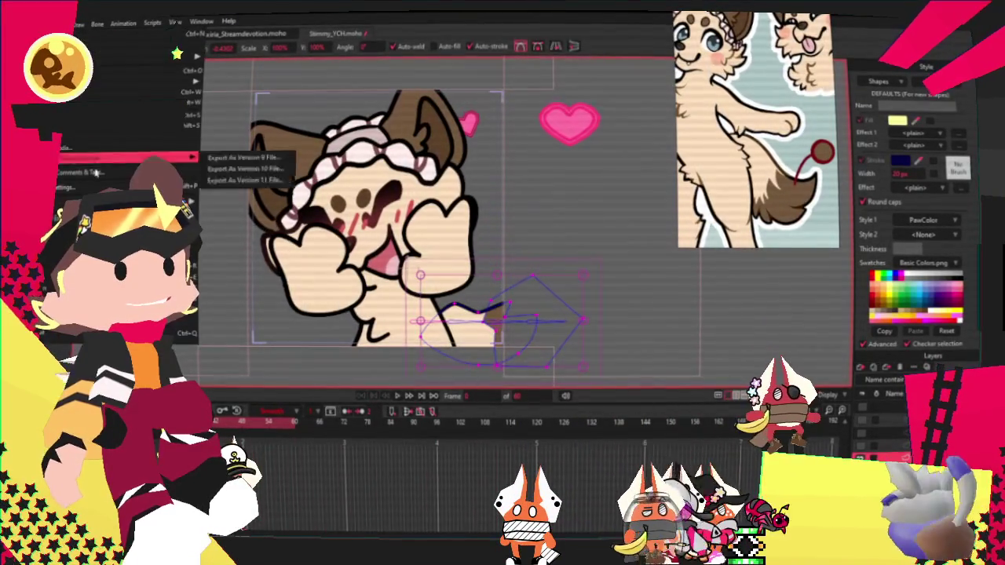
key("Escape")
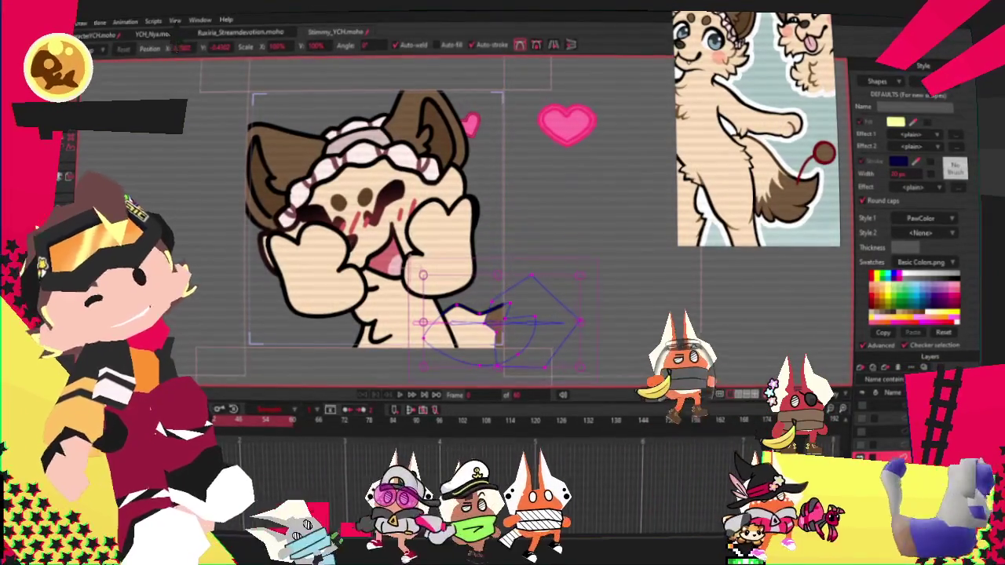
left_click(69, 20)
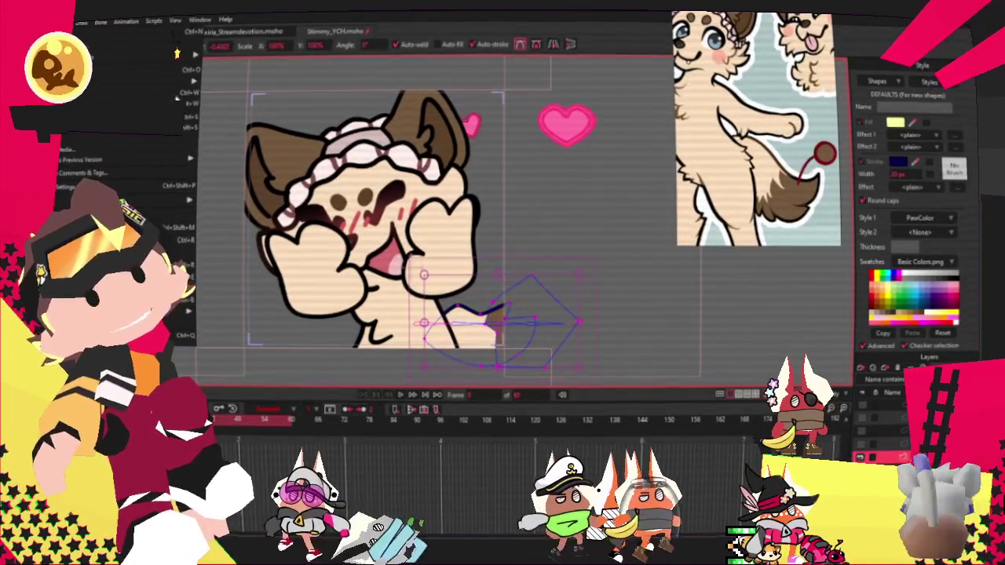
key("Escape")
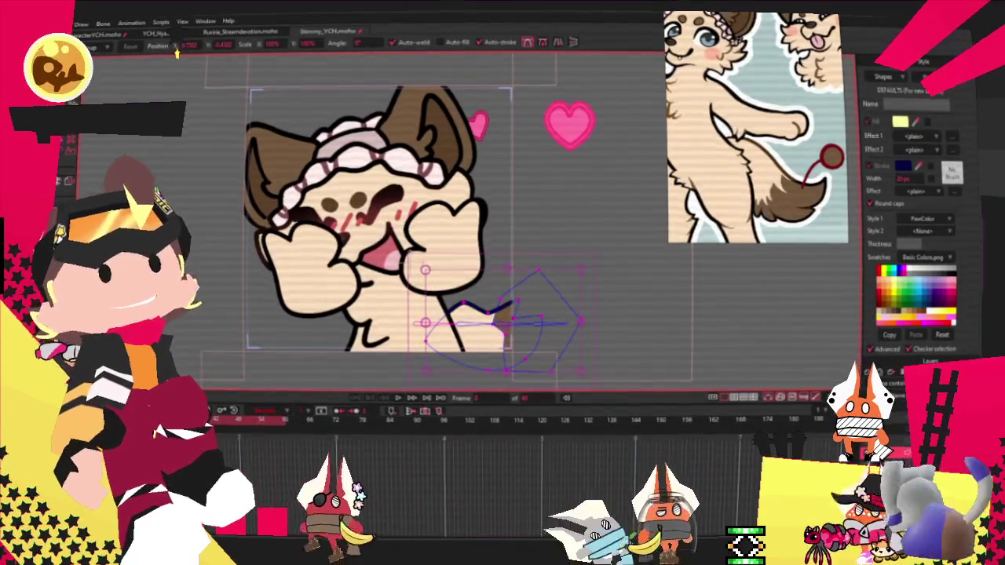
scroll(443, 205, "down", 2)
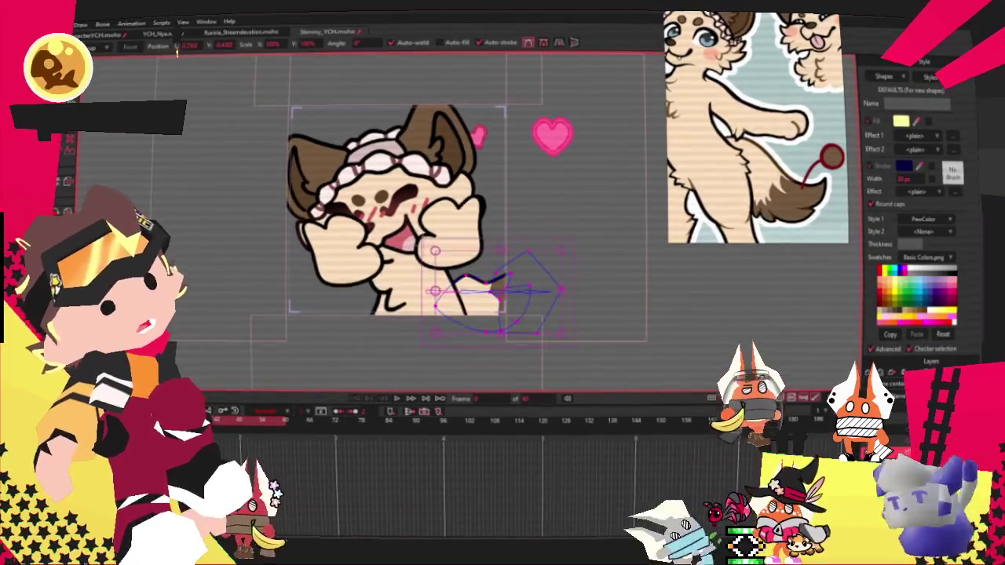
key("alt+f")
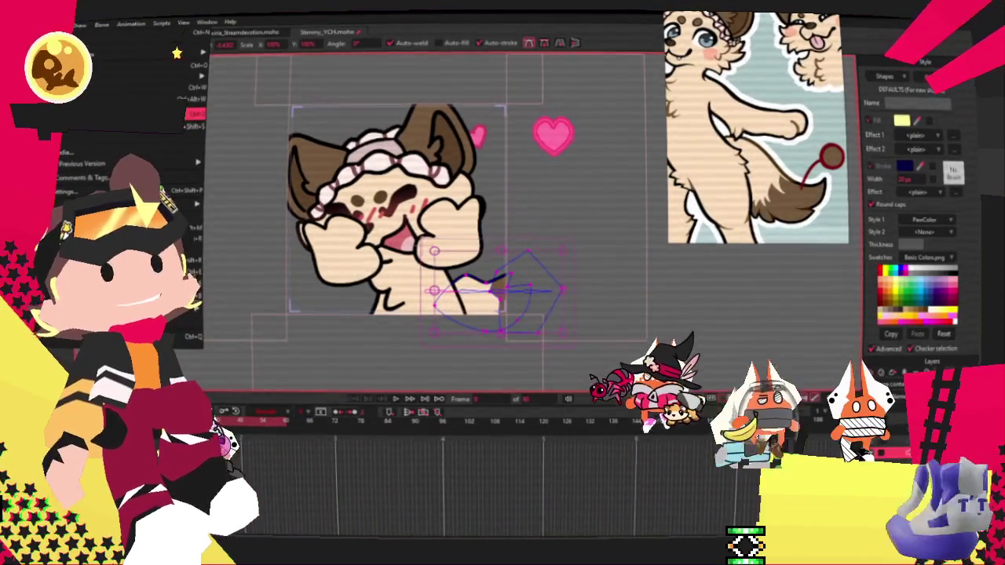
key("Escape")
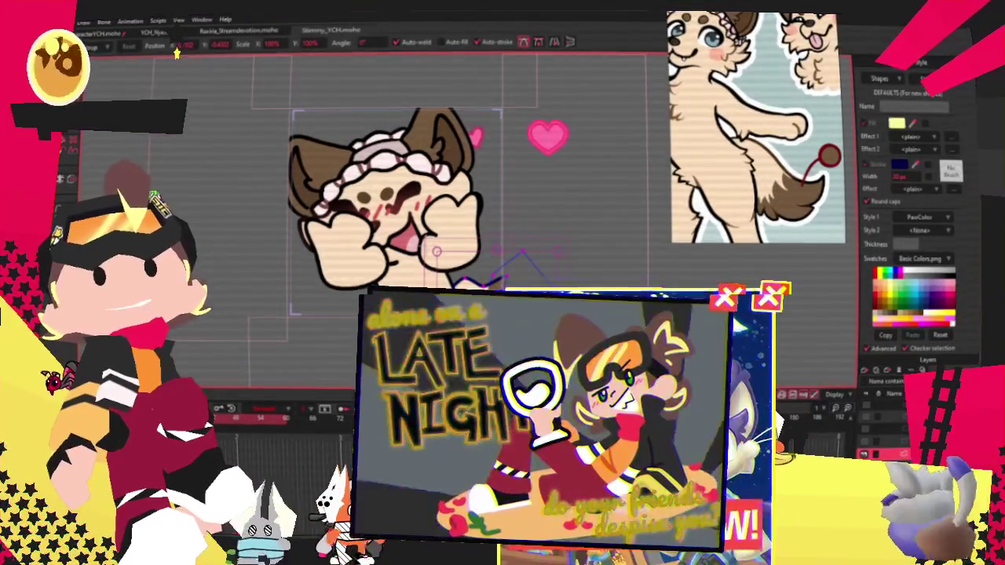
Bring up the YCH_Despair.moho document with the dark laptop night scene
scroll(620, 241, "up", 2)
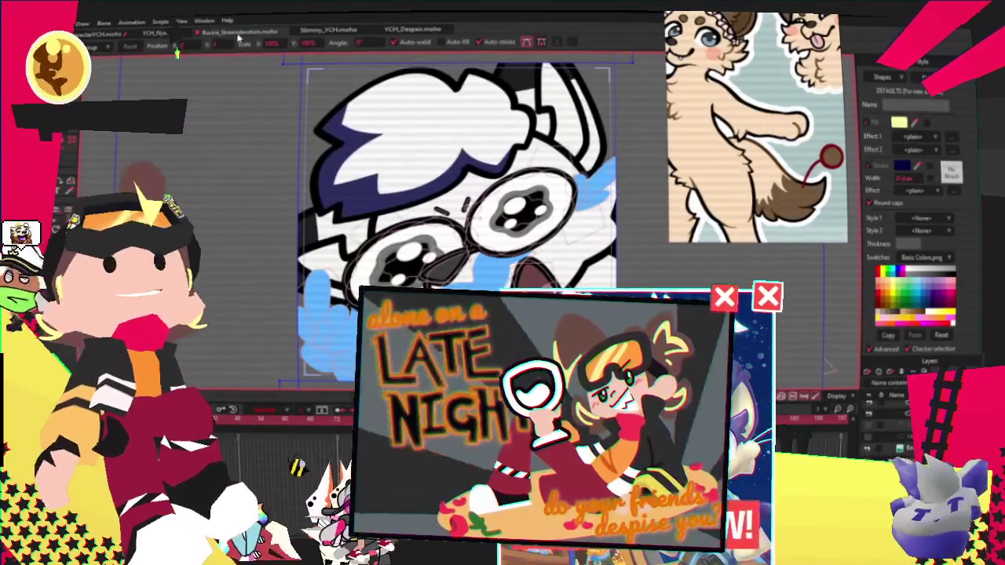
left_click(202, 33)
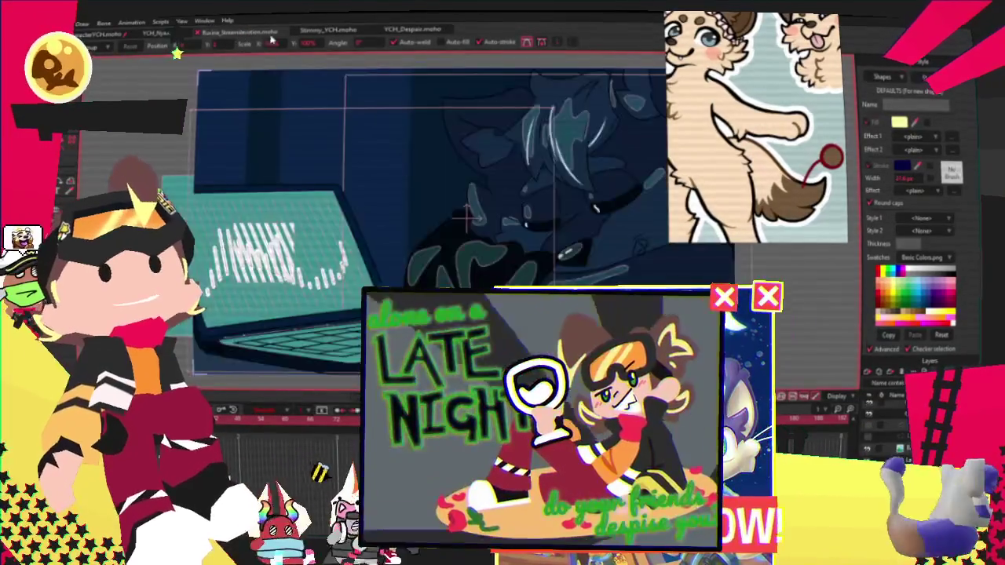
Close Stemmy_YCH and the other finished character documents, keeping the stream devotion file and YCH_Despair.moho
left_click(138, 35)
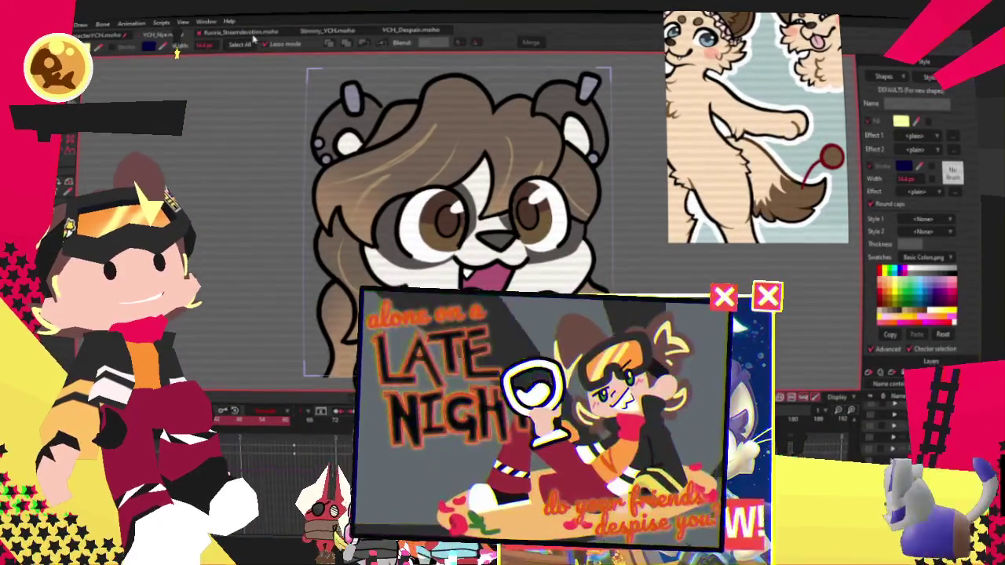
left_click(284, 34)
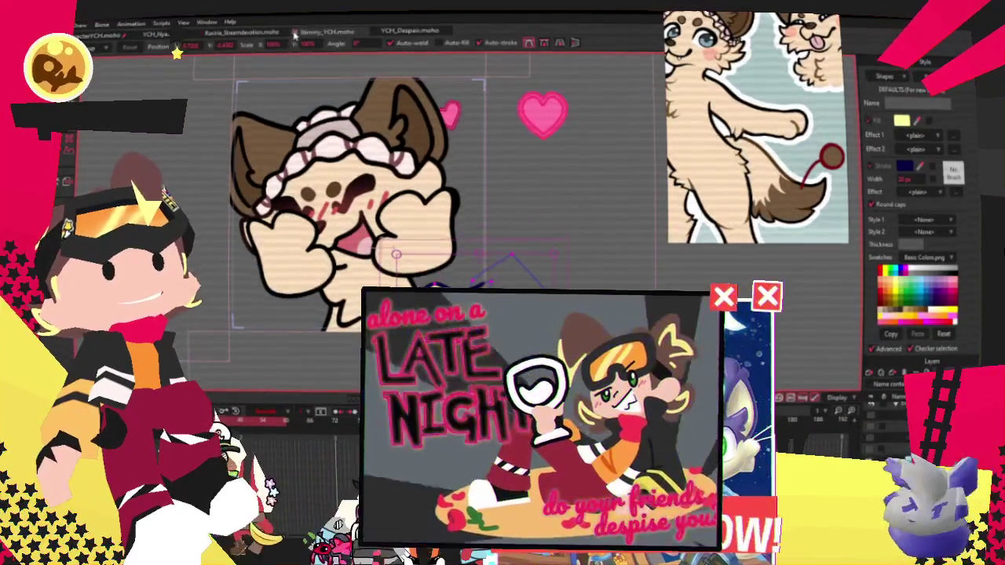
left_click(319, 32)
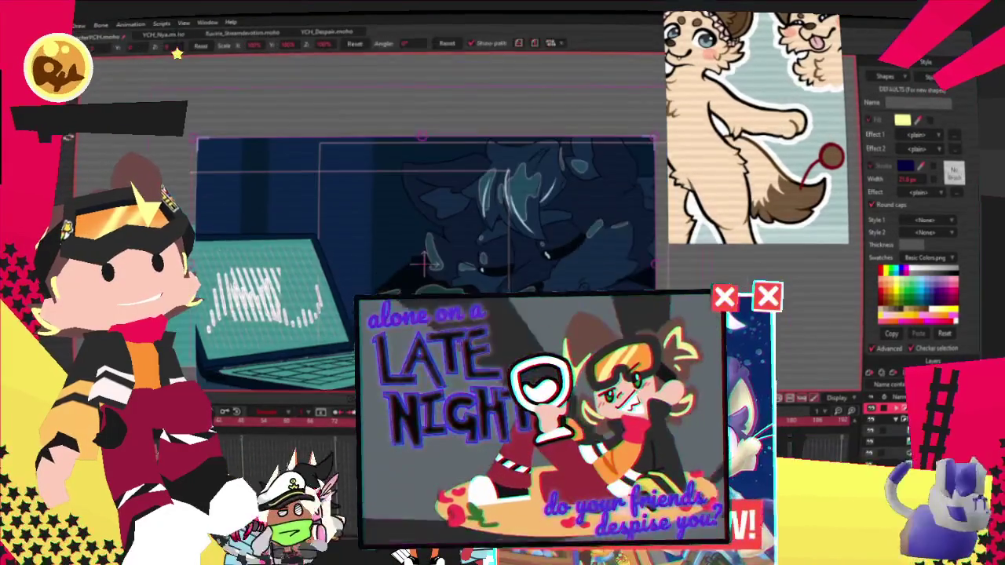
left_click(165, 34)
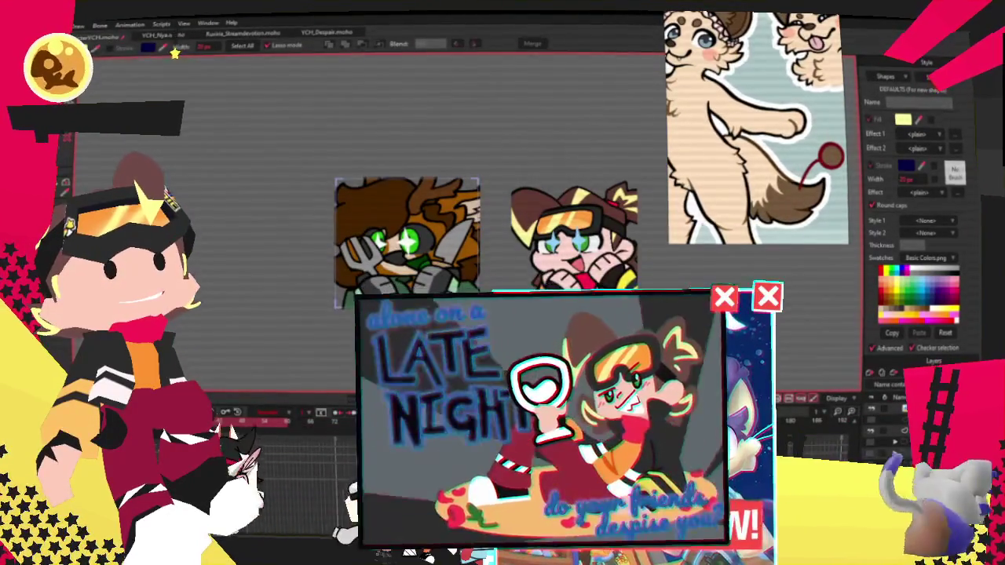
left_click(63, 25)
key("Escape")
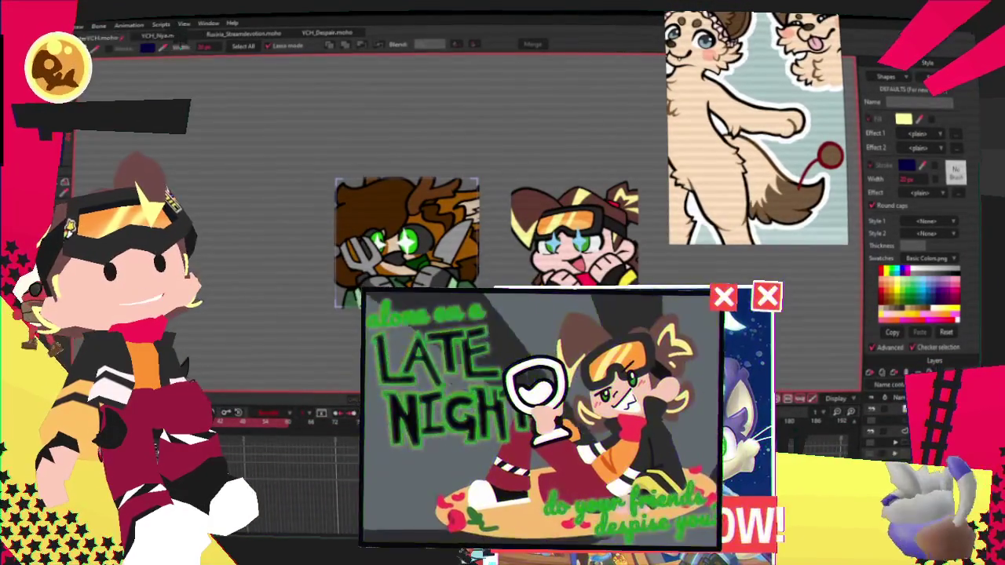
key("ctrl+Tab")
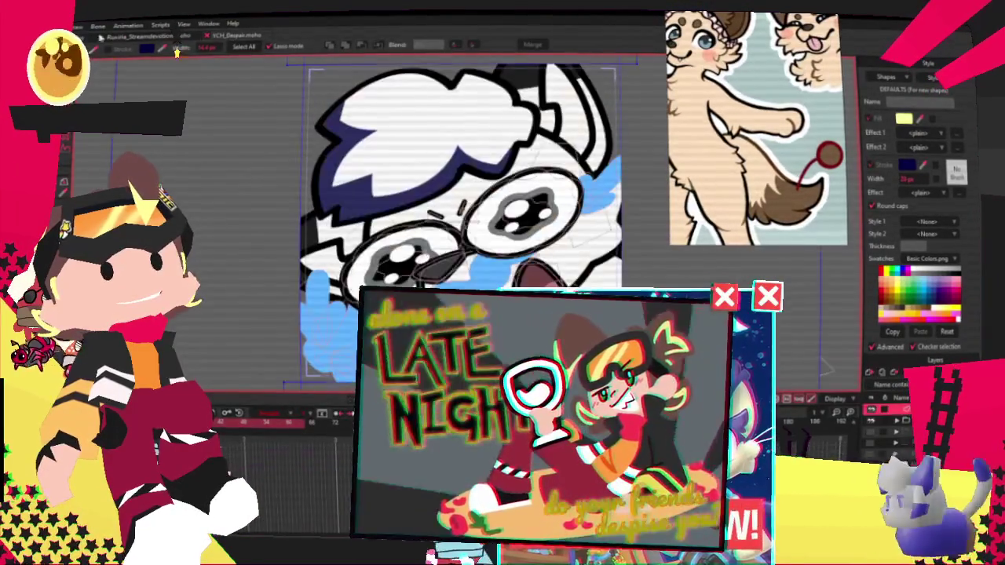
key("ctrl+Tab")
key("ctrl+Tab")
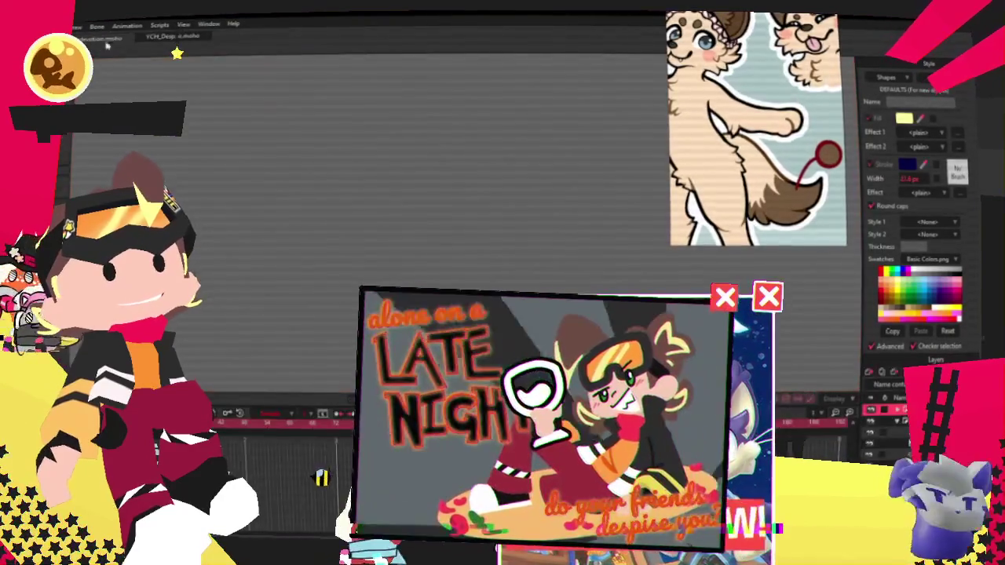
key("ctrl+Tab")
key("ctrl+Tab")
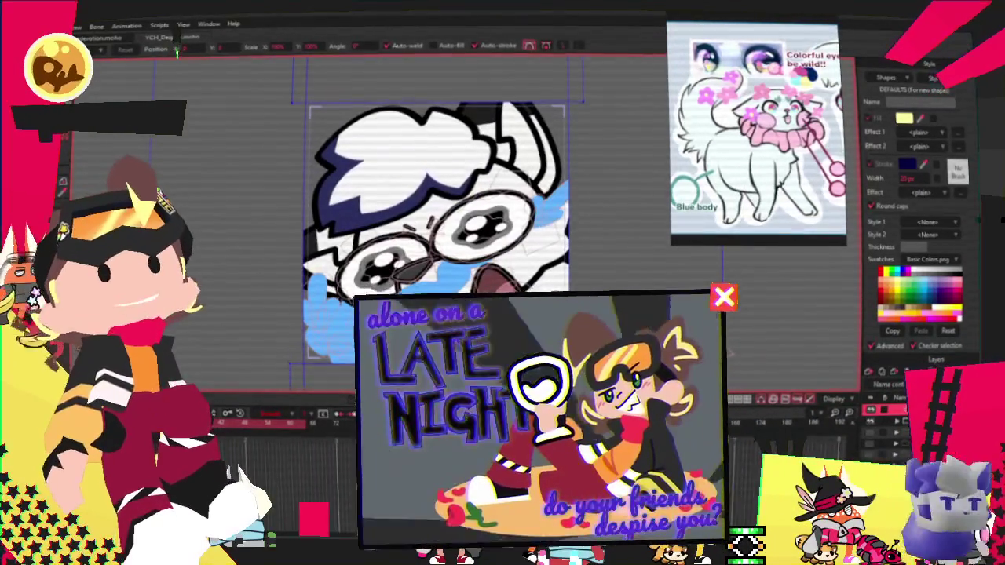
Select the white glasses-wearing character's layer and zoom in on its face and blue paws
left_click(872, 423)
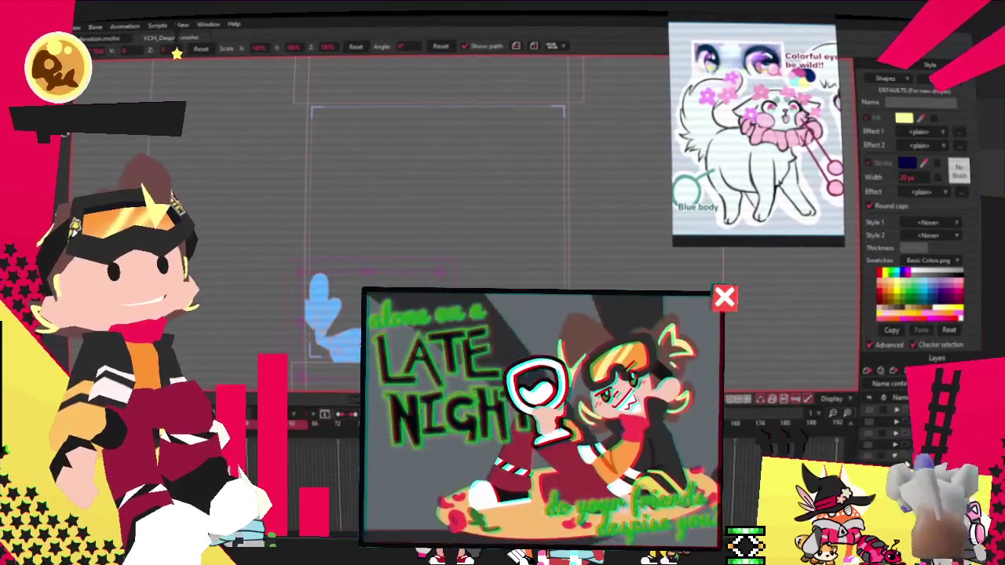
key("ctrl+z")
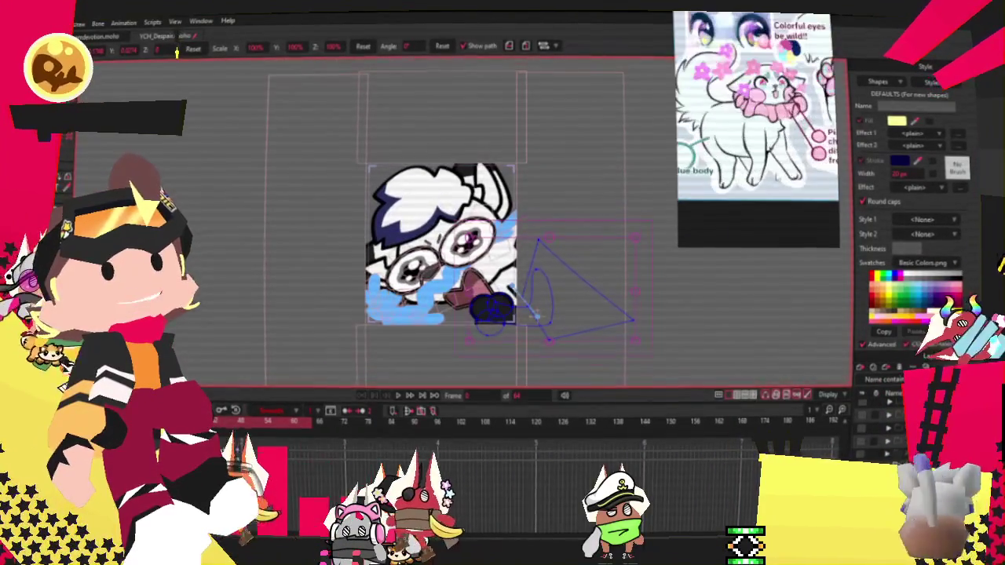
scroll(365, 331, "up", 3)
scroll(532, 352, "down", 3)
scroll(511, 274, "up", 3)
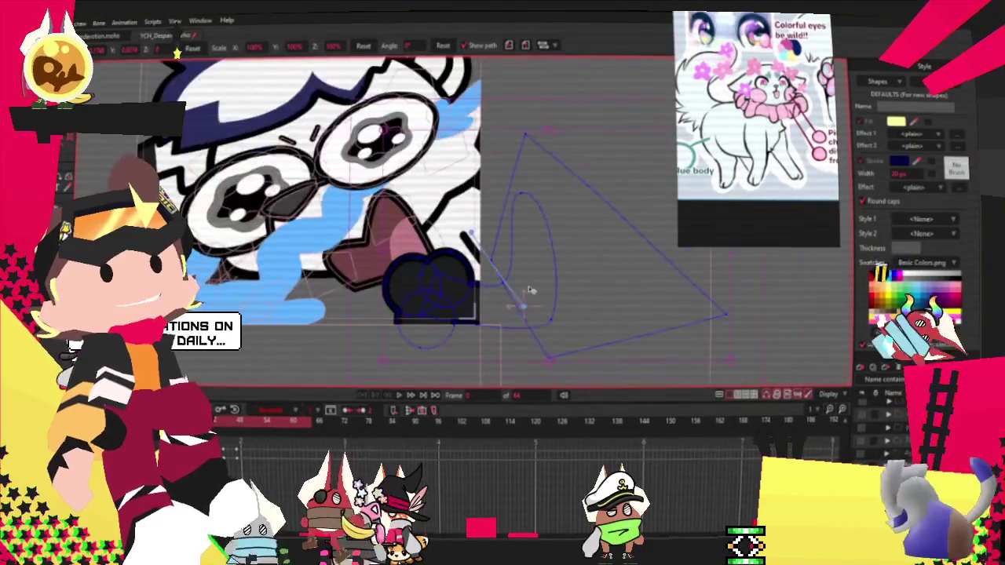
scroll(532, 291, "up", 2)
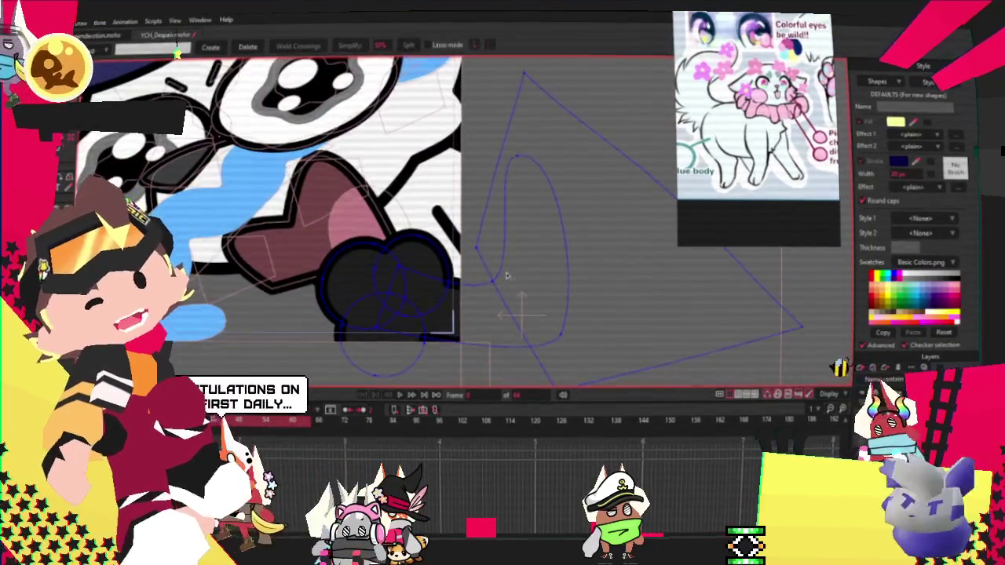
key("g")
scroll(419, 280, "up", 2)
scroll(418, 280, "down", 2)
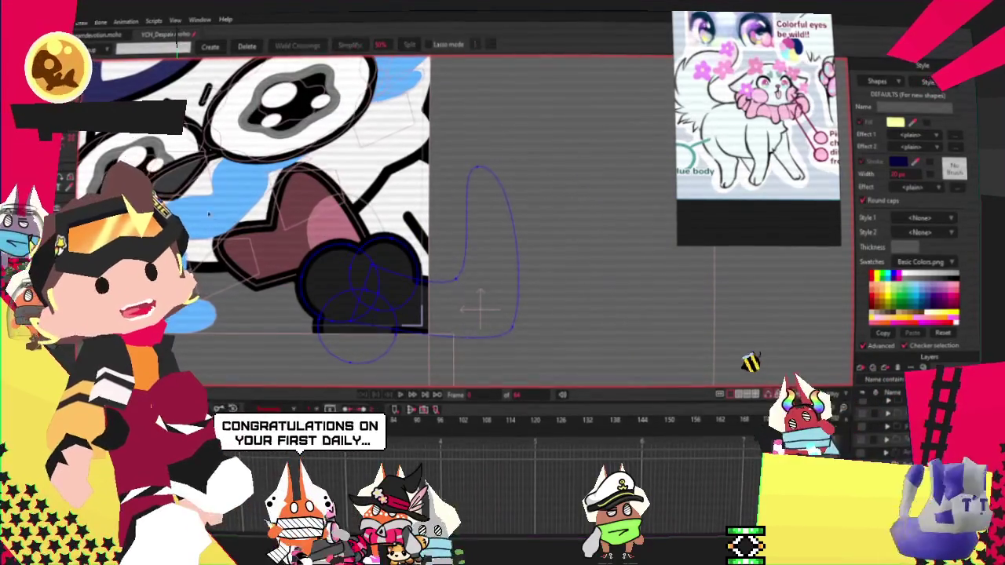
key("q")
left_click(353, 271)
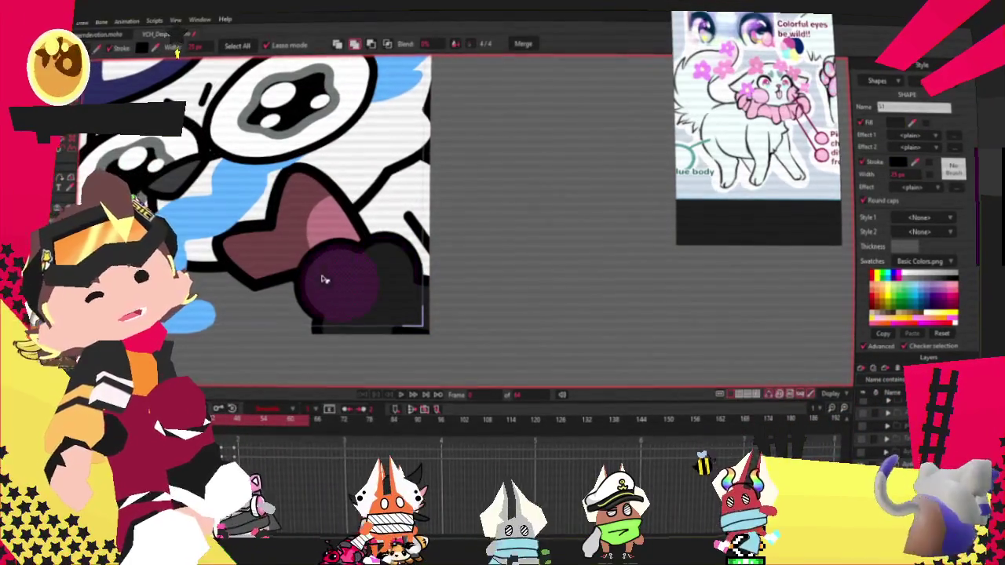
left_click(425, 318)
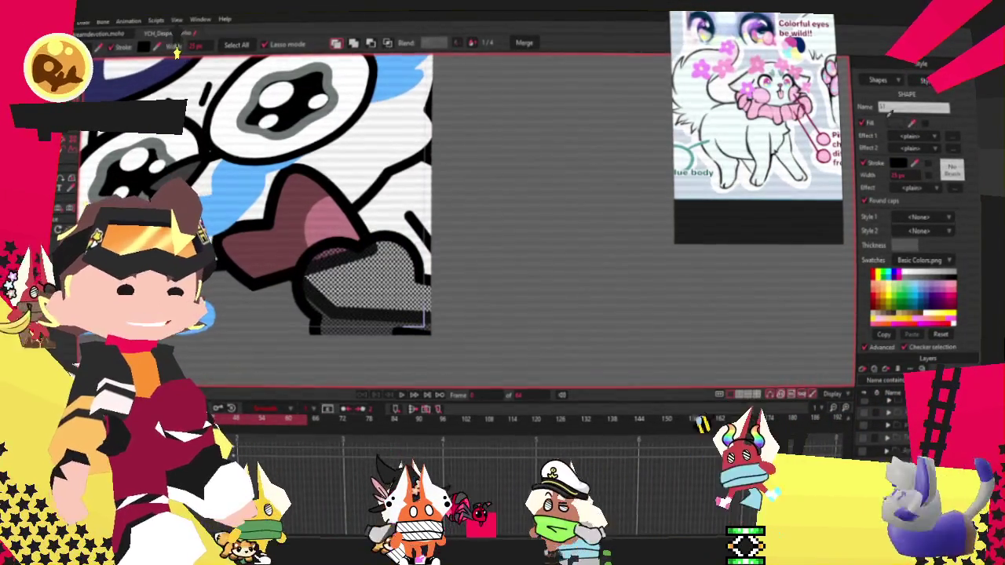
scroll(561, 157, "down", 2)
scroll(586, 160, "down", 2)
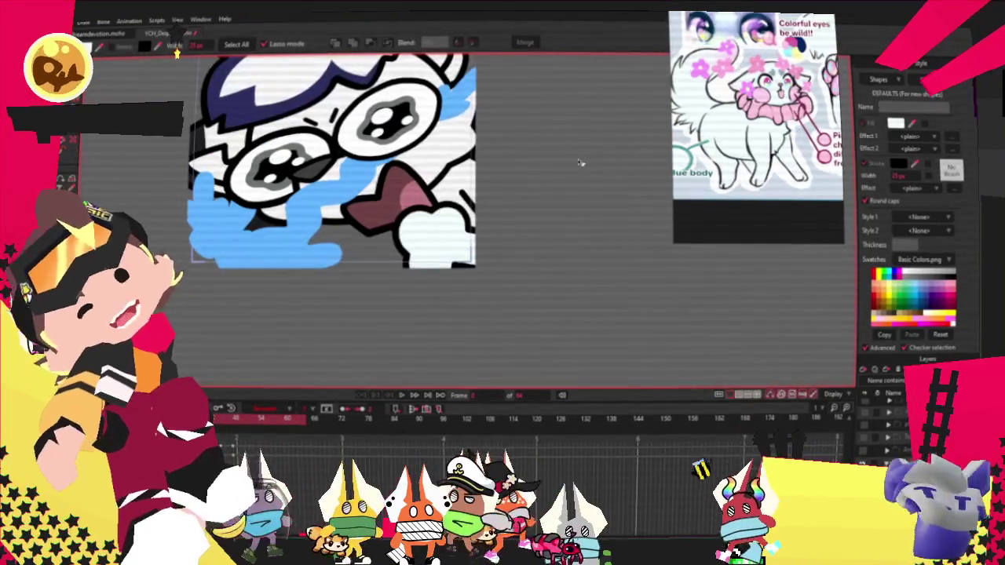
scroll(579, 161, "down", 2)
scroll(443, 138, "up", 2)
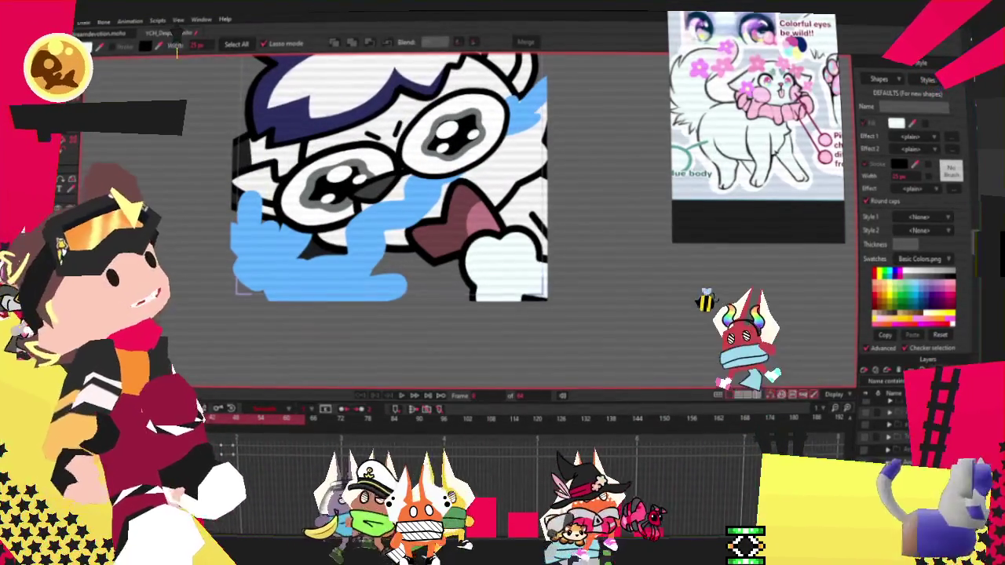
key("ctrl+z")
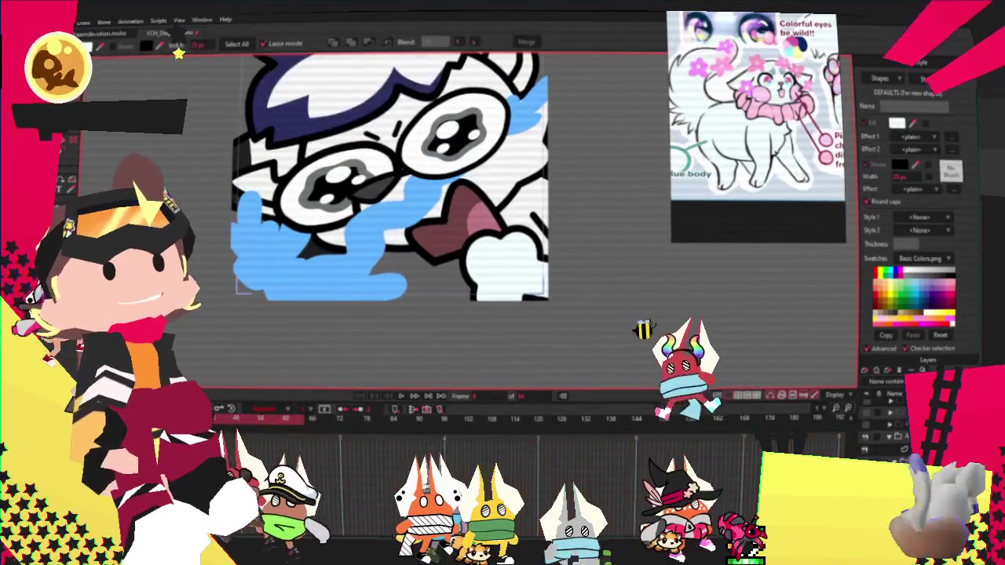
scroll(522, 232, "down", 3)
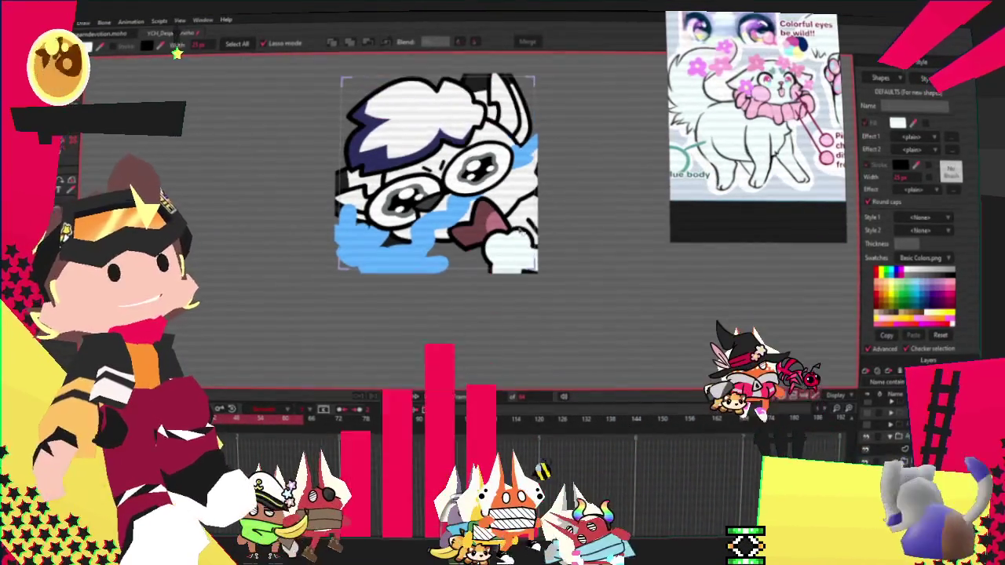
scroll(538, 241, "down", 1)
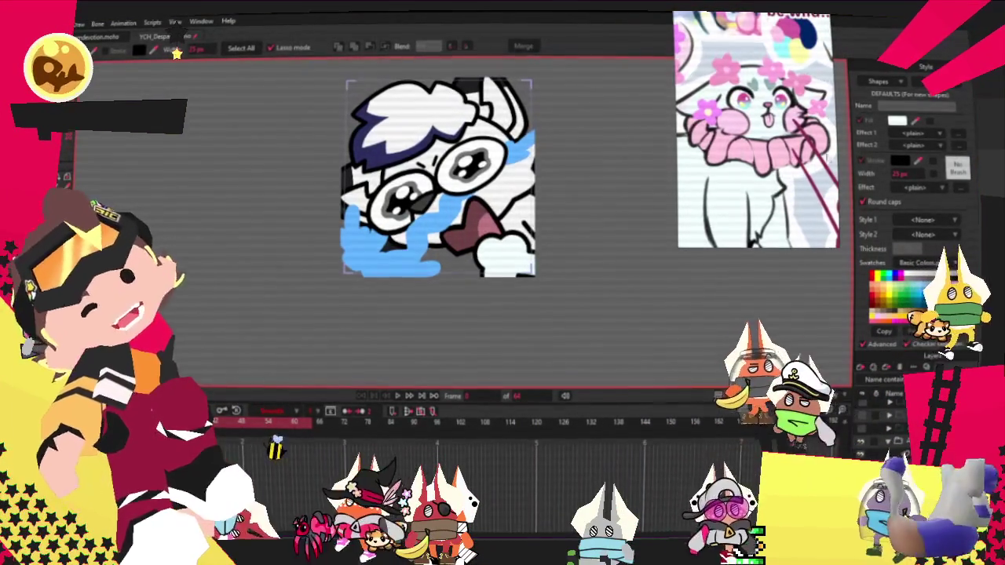
scroll(515, 103, "up", 3)
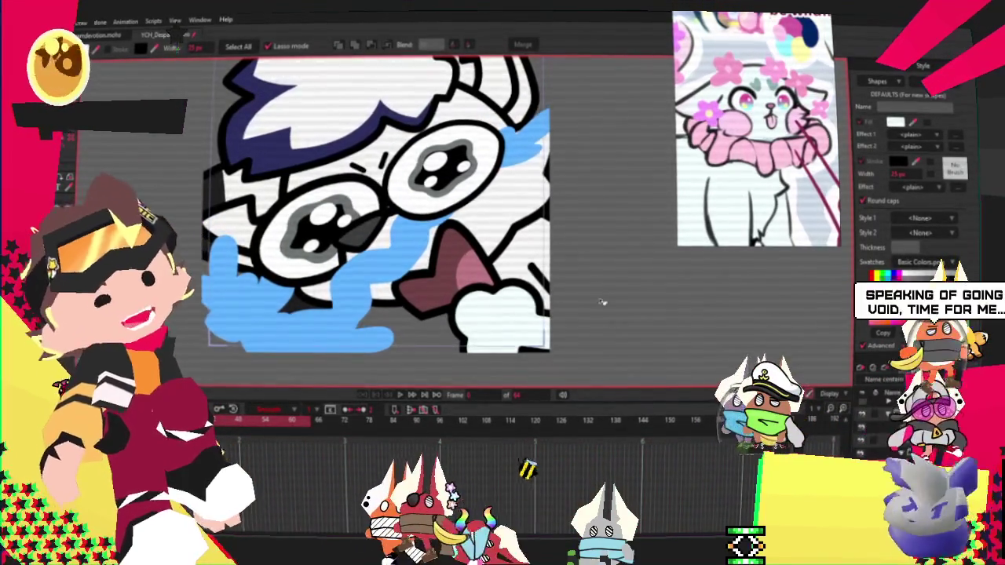
Zoom in on the head and delete the small triangular shape over the ear
scroll(574, 198, "down", 3)
scroll(381, 110, "up", 5)
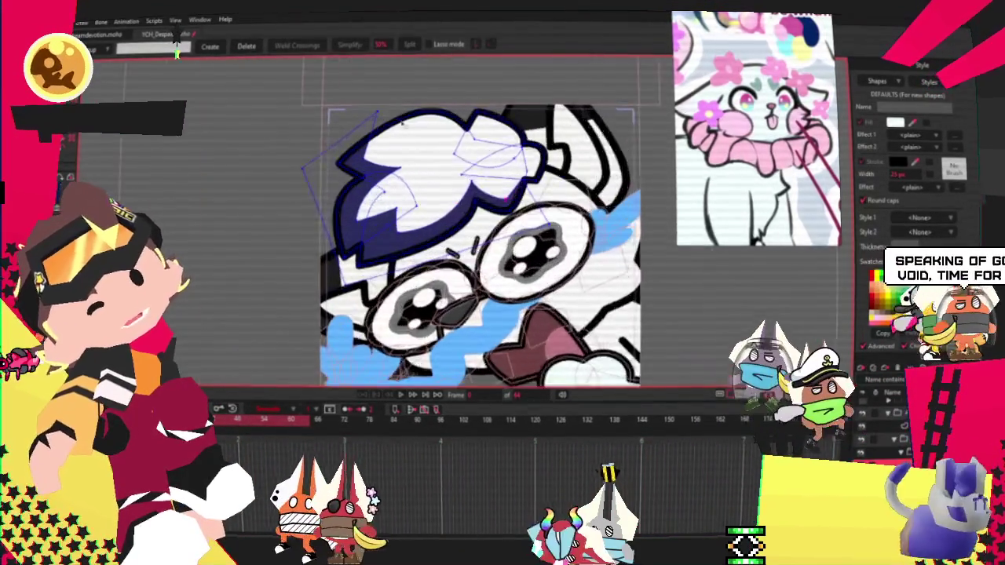
scroll(498, 158, "up", 3)
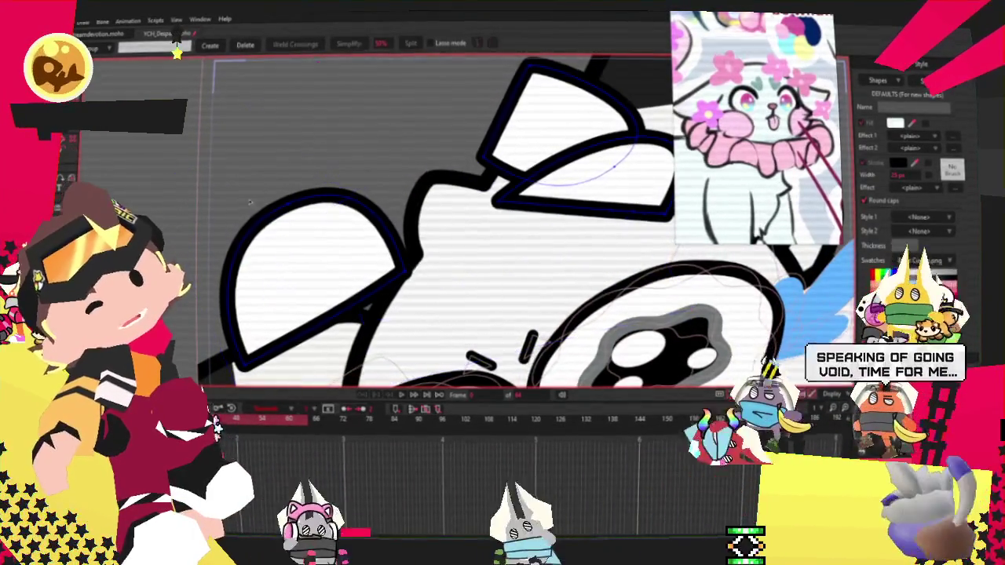
scroll(295, 233, "down", 5)
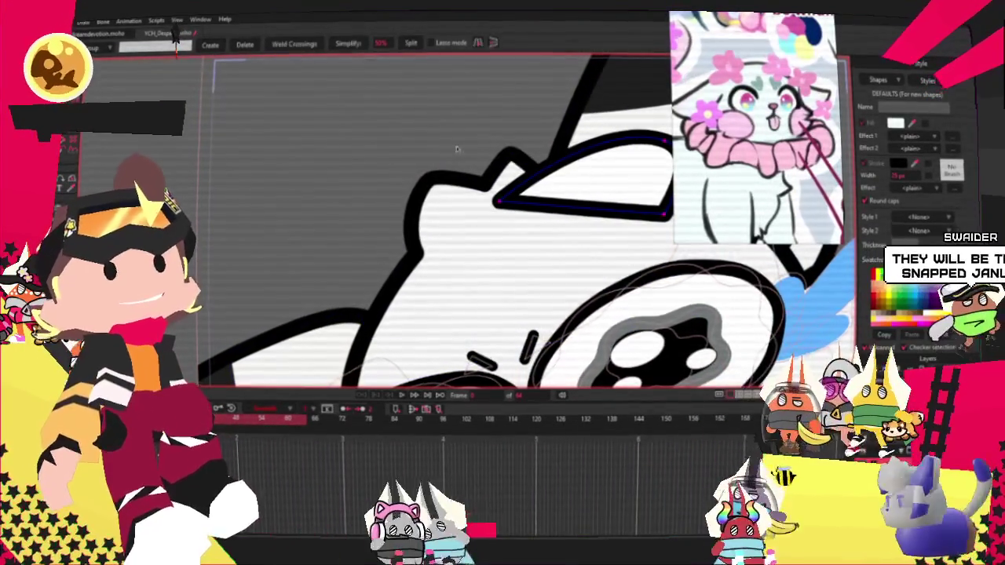
scroll(413, 170, "up", 2)
scroll(439, 165, "up", 2)
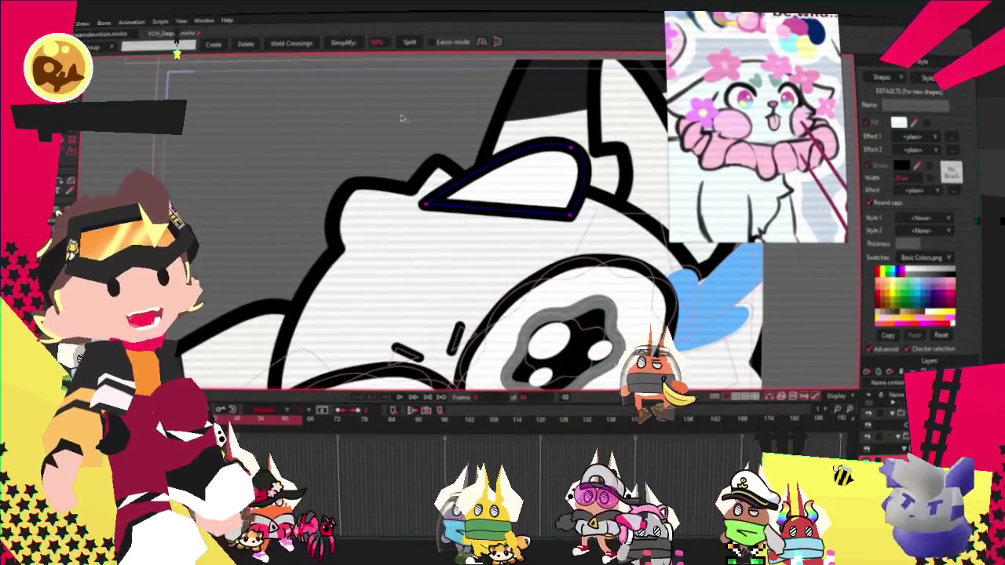
scroll(484, 183, "up", 2)
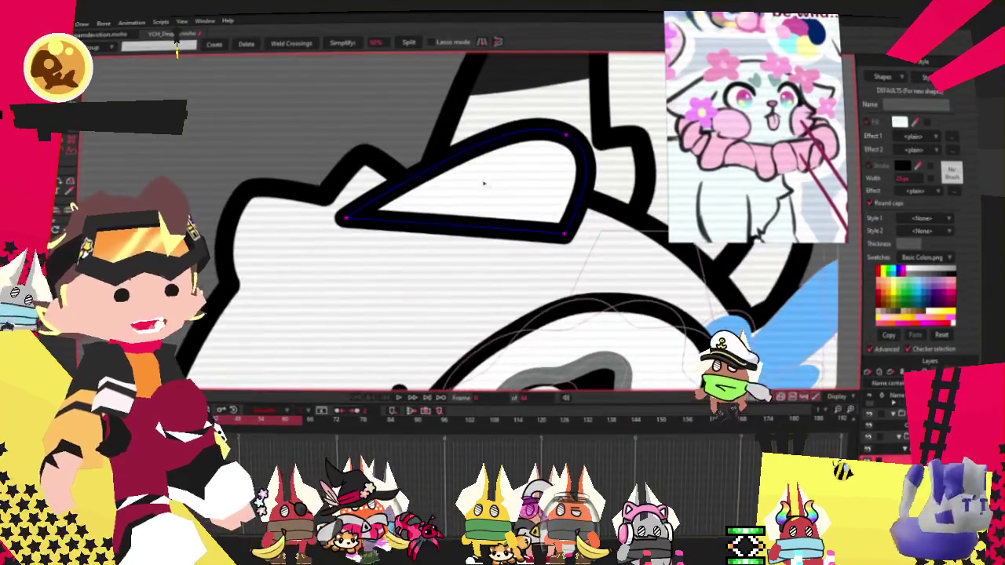
key("a")
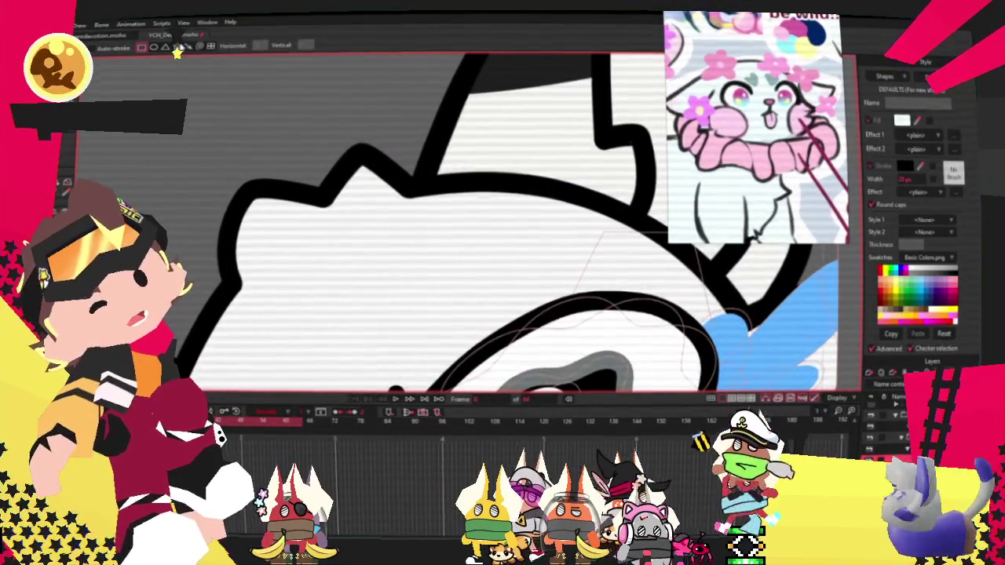
Draw a star over the head and raise Curvature so its points become rounded petals
left_click_drag(607, 262, 591, 250)
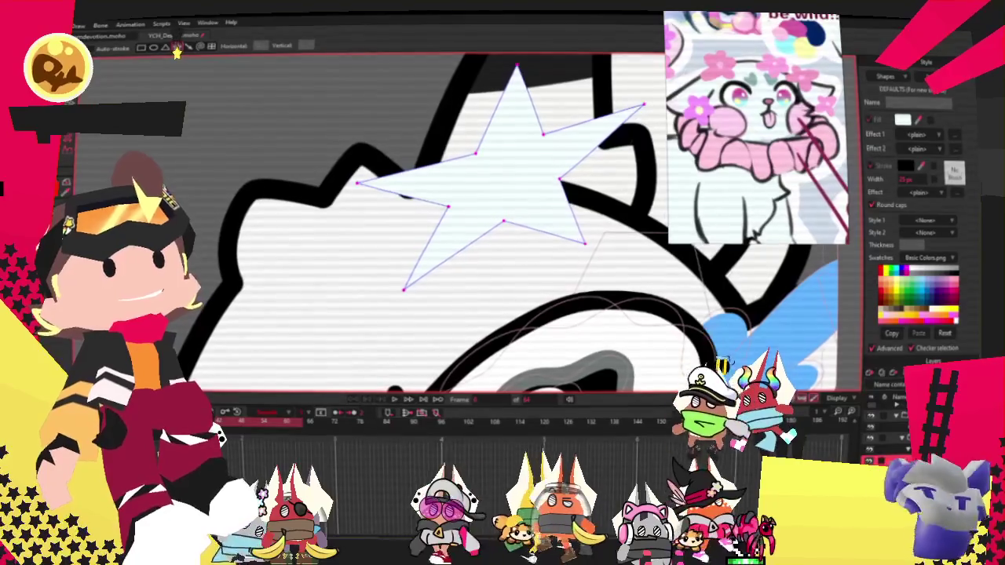
key("g")
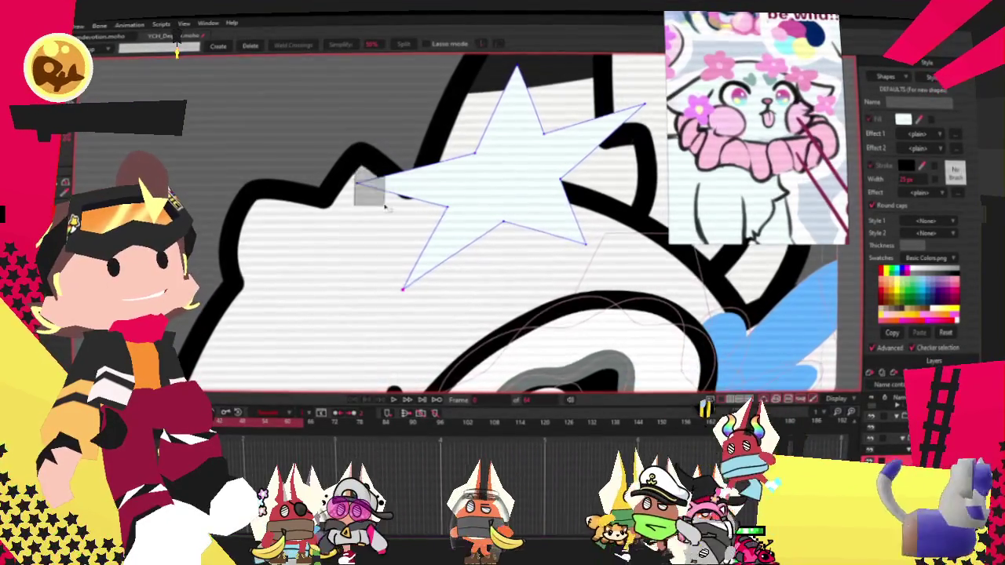
scroll(380, 236, "down", 5)
scroll(469, 190, "up", 5)
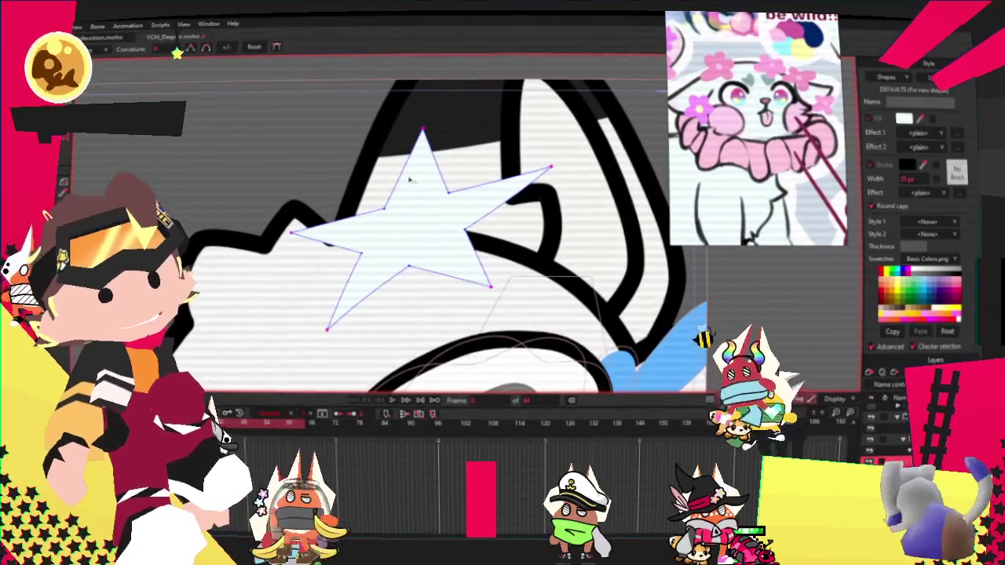
left_click(206, 48)
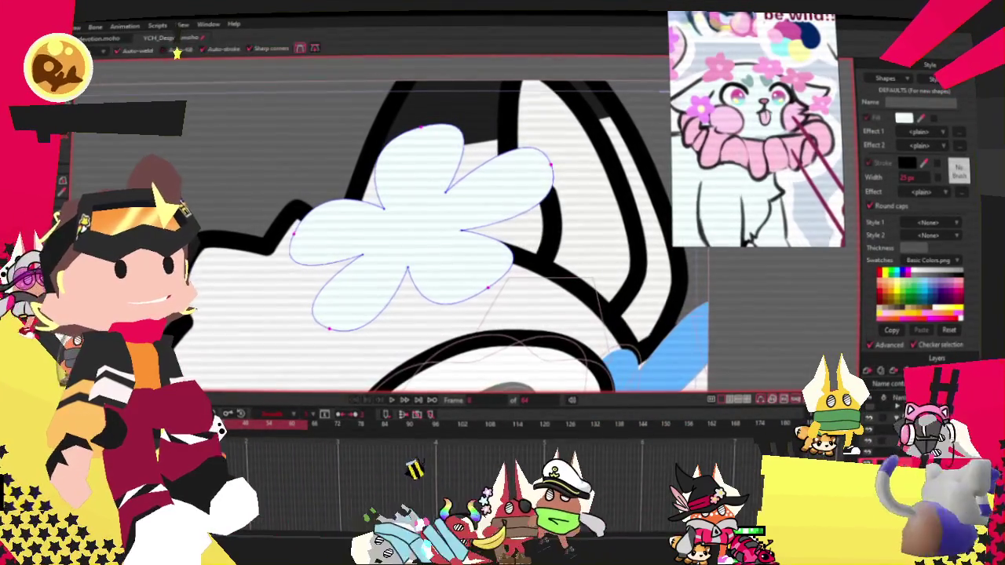
Try enlarging the flower with Transform Points, then undo the enlargement
key("t")
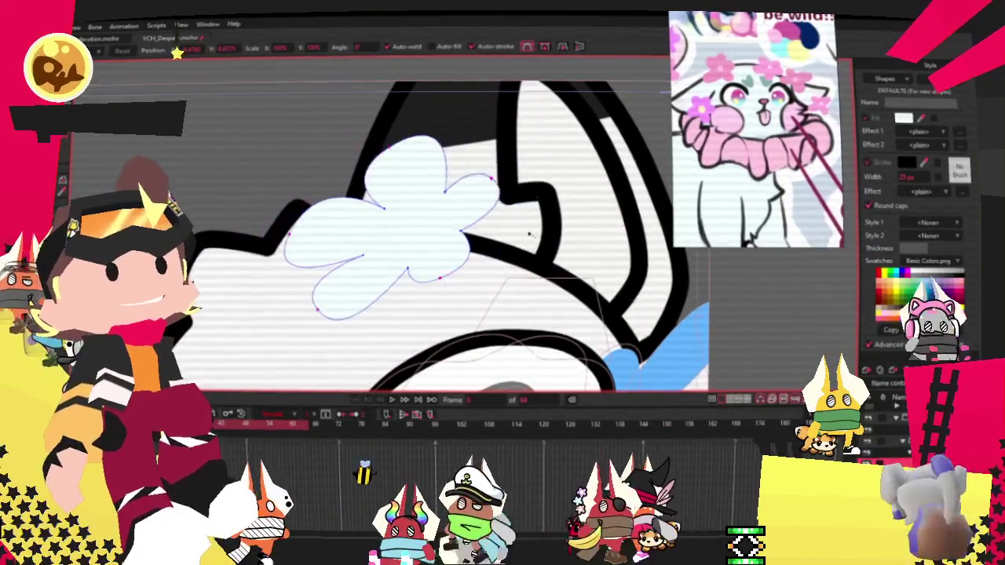
left_click_drag(544, 228, 596, 229)
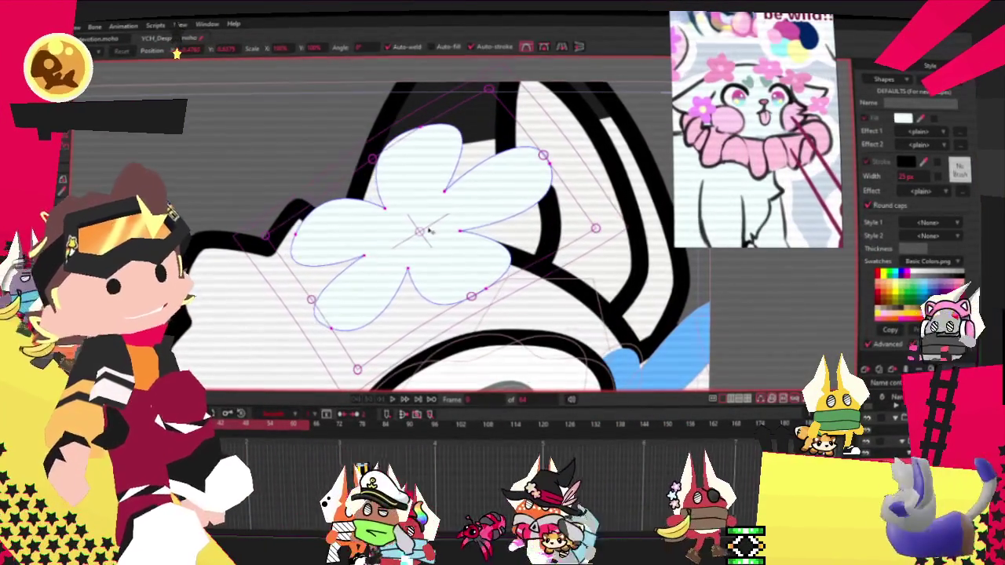
key("ctrl+z")
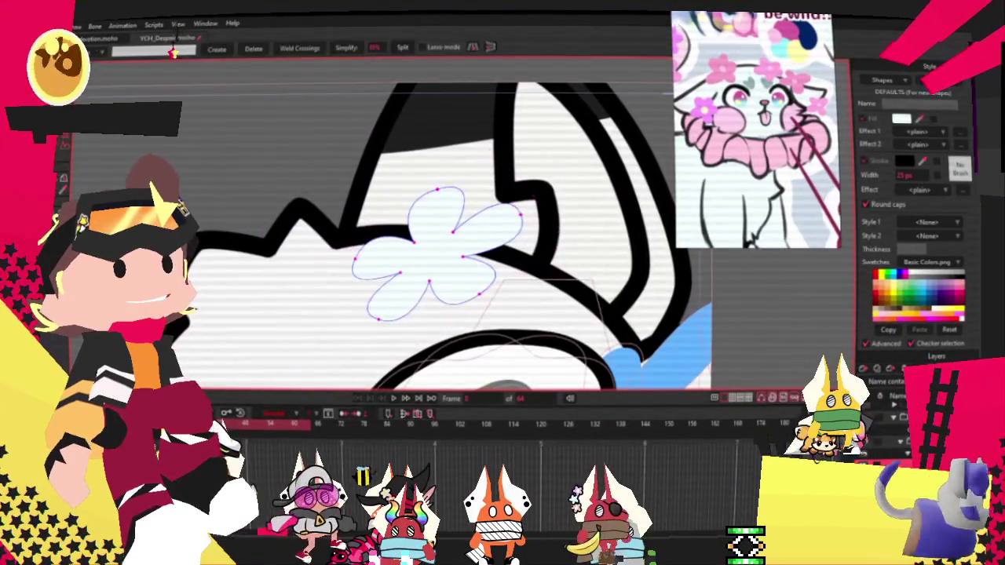
scroll(400, 244, "up", 2)
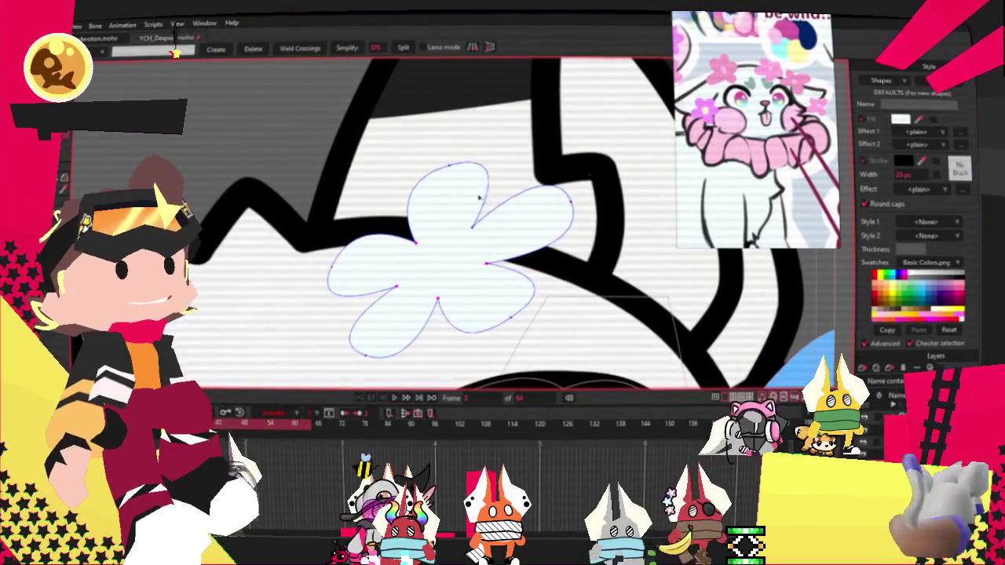
key("t")
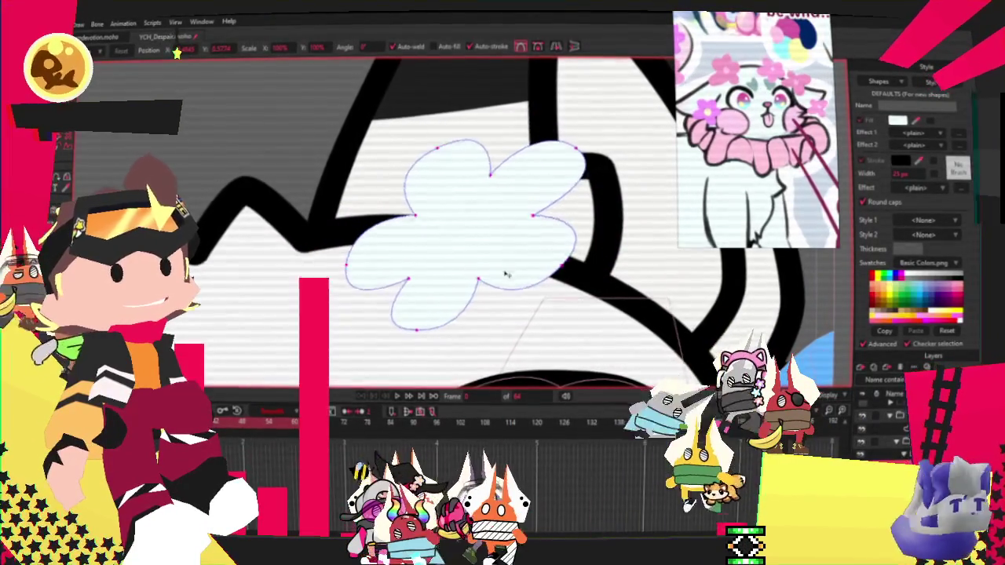
Duplicate the flower, then move and rotate the copy up and left across the head
key("ctrl+v")
mouse_move(491, 269)
left_mouse_down()
mouse_move(324, 210)
mouse_move(374, 246)
left_mouse_up()
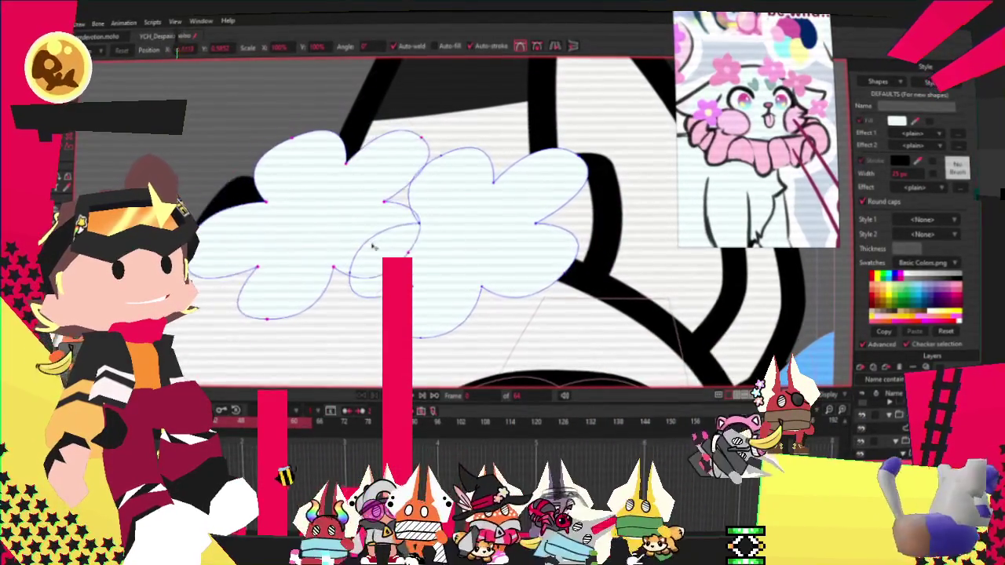
left_click_drag(454, 275, 464, 183)
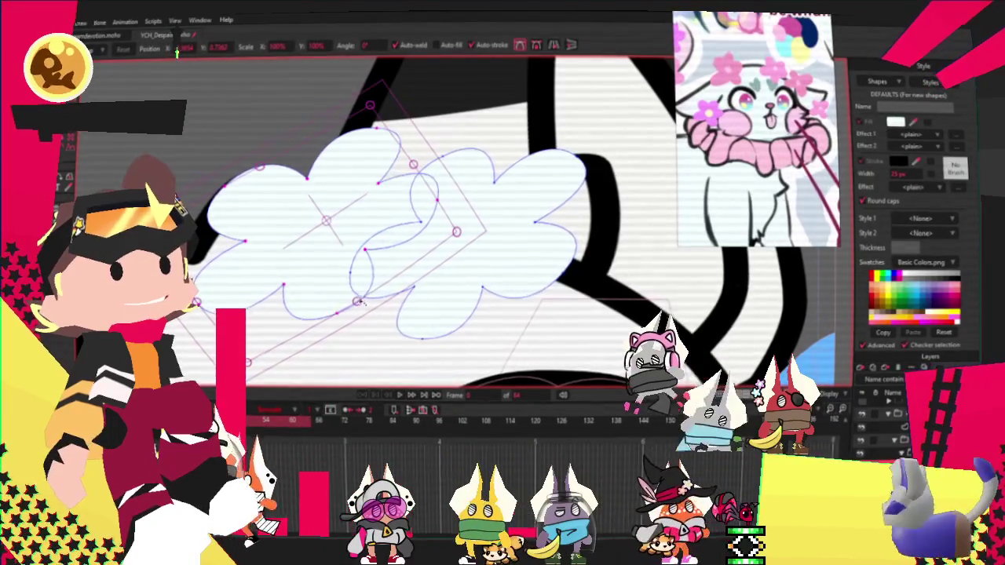
double_click(405, 227)
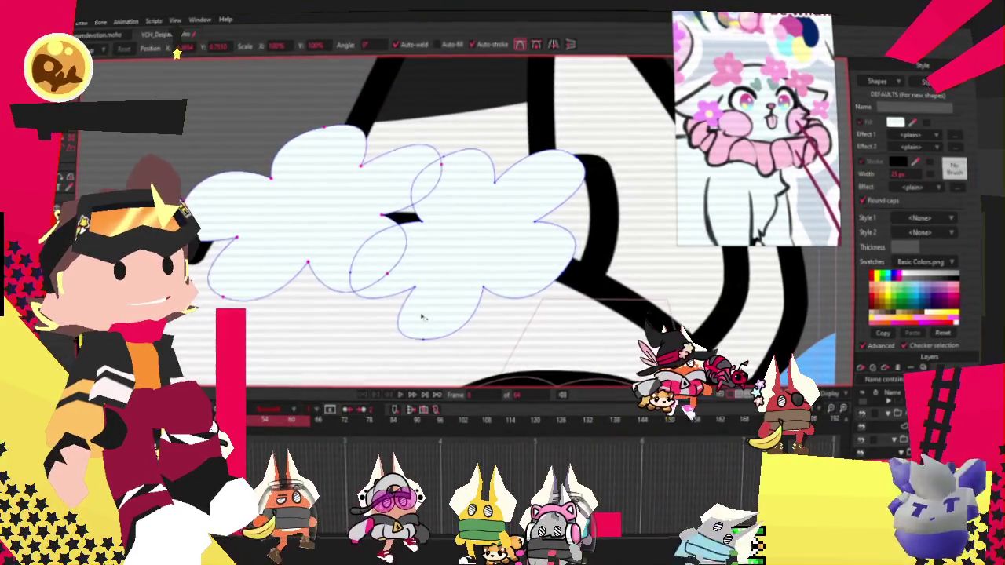
left_click_drag(350, 229, 366, 229)
Select the flower shapes and set their fill to pink
key("q")
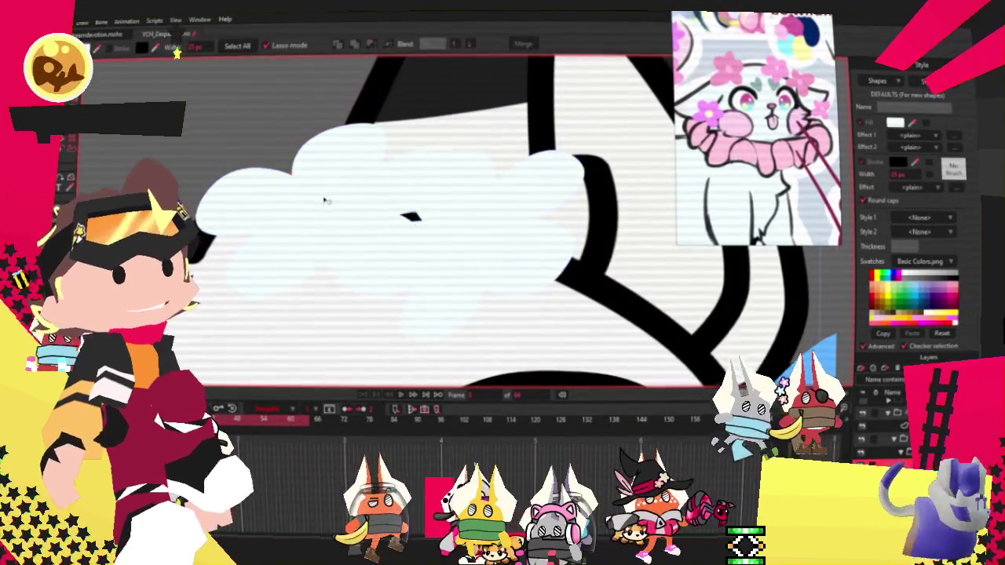
left_click(259, 196)
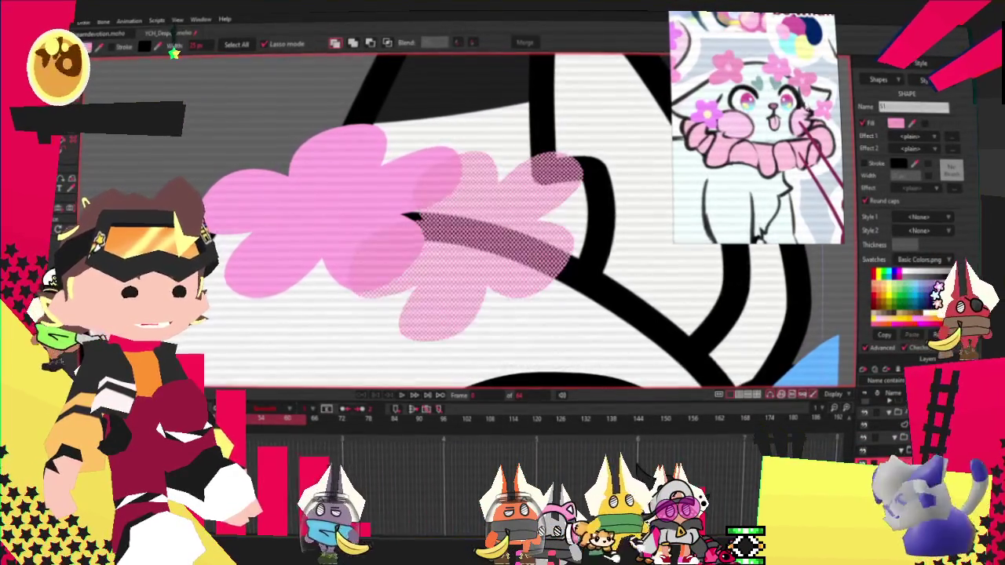
scroll(407, 216, "down", 3)
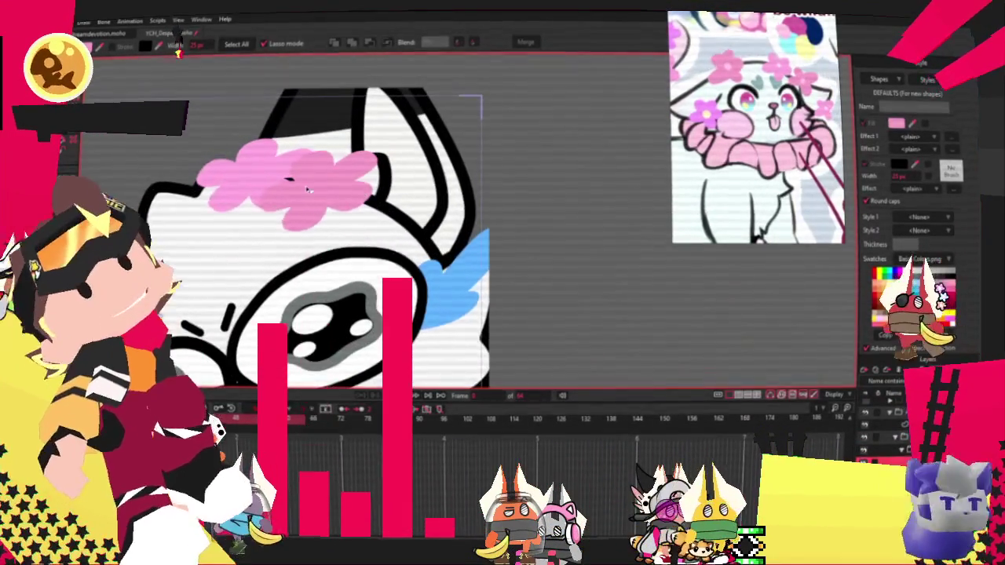
Drag the crown flower's bezier points to reshape its upper and lower petals into rounder lobes
key("t")
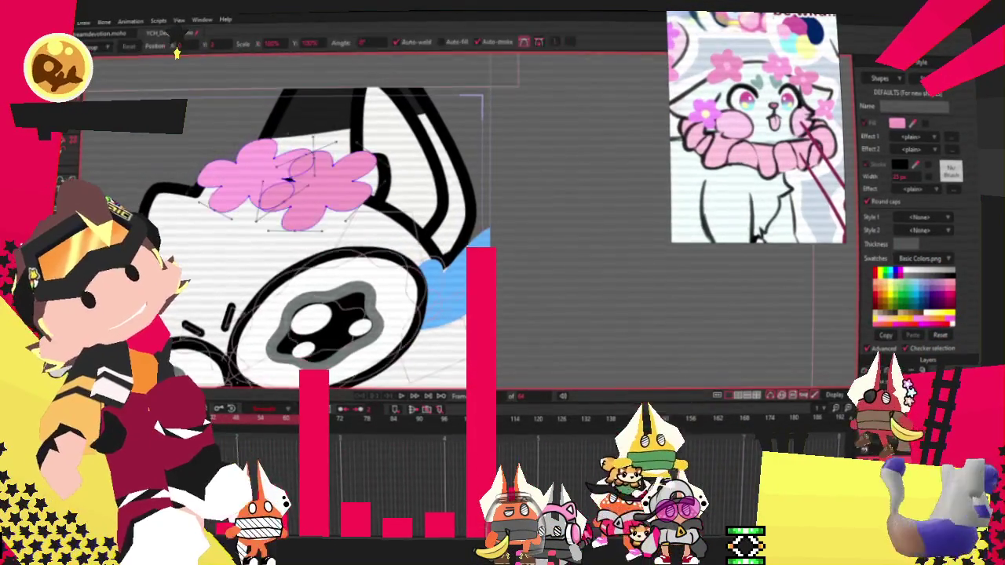
scroll(288, 179, "up", 2)
scroll(288, 180, "up", 2)
scroll(289, 180, "up", 2)
mouse_move(300, 177)
left_mouse_down()
mouse_move(408, 154)
mouse_move(493, 110)
mouse_move(503, 142)
left_mouse_up()
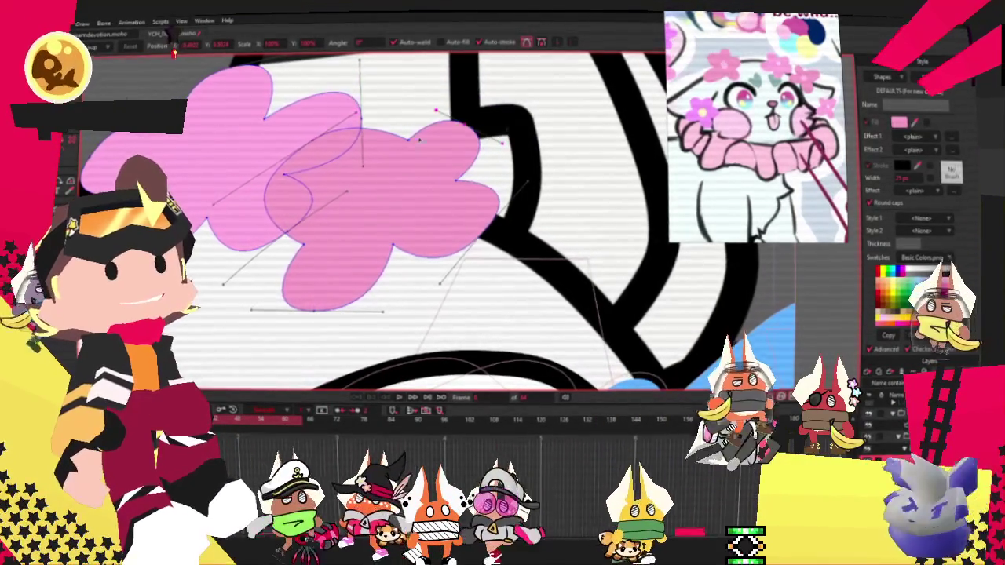
left_click_drag(295, 268, 316, 288)
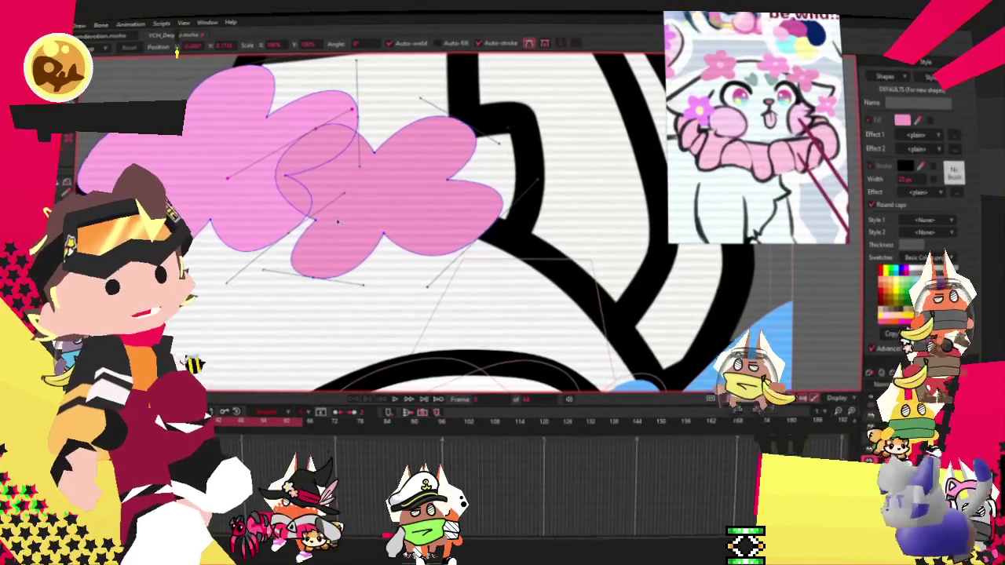
mouse_move(365, 281)
left_mouse_down()
mouse_move(385, 299)
mouse_move(380, 319)
left_mouse_up()
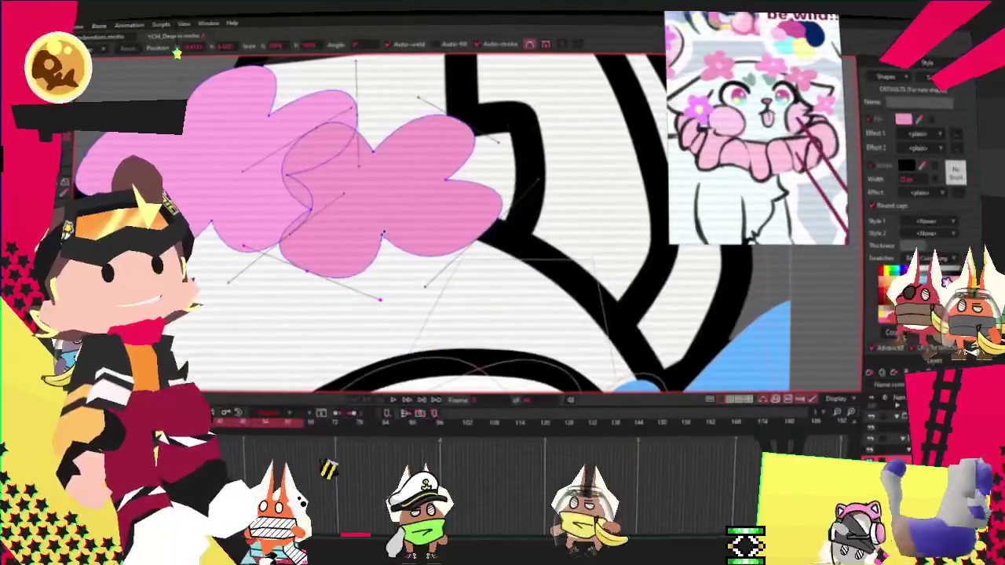
Select all the flower's points and shift and rotate the second lobe
key("ctrl+a")
left_click_drag(487, 197, 470, 225)
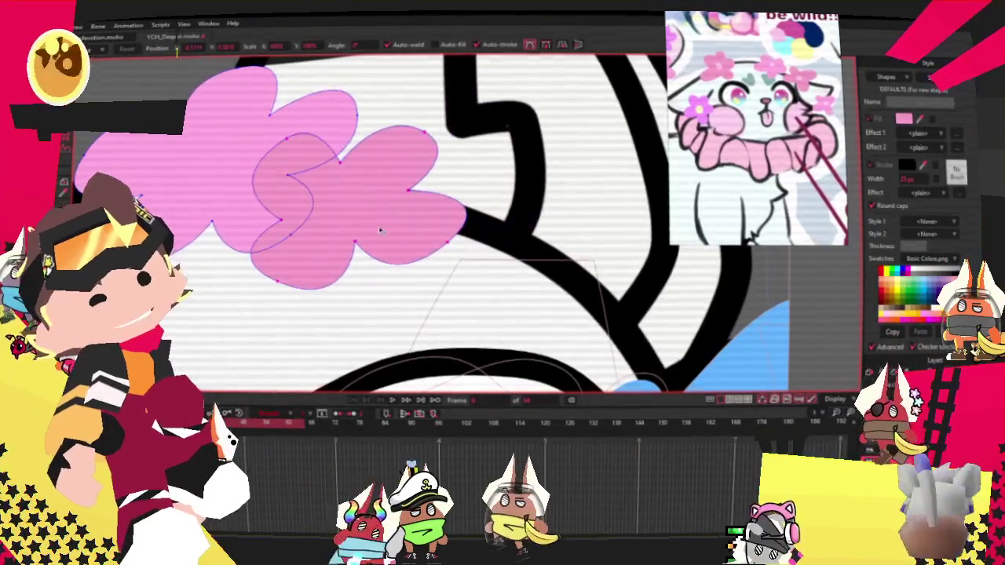
left_click(470, 225)
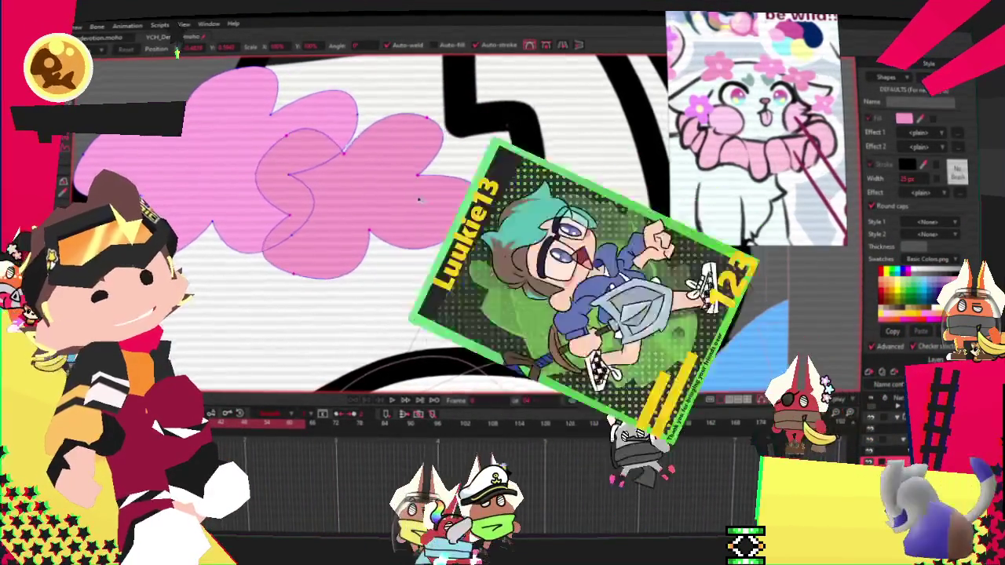
key("ctrl+a")
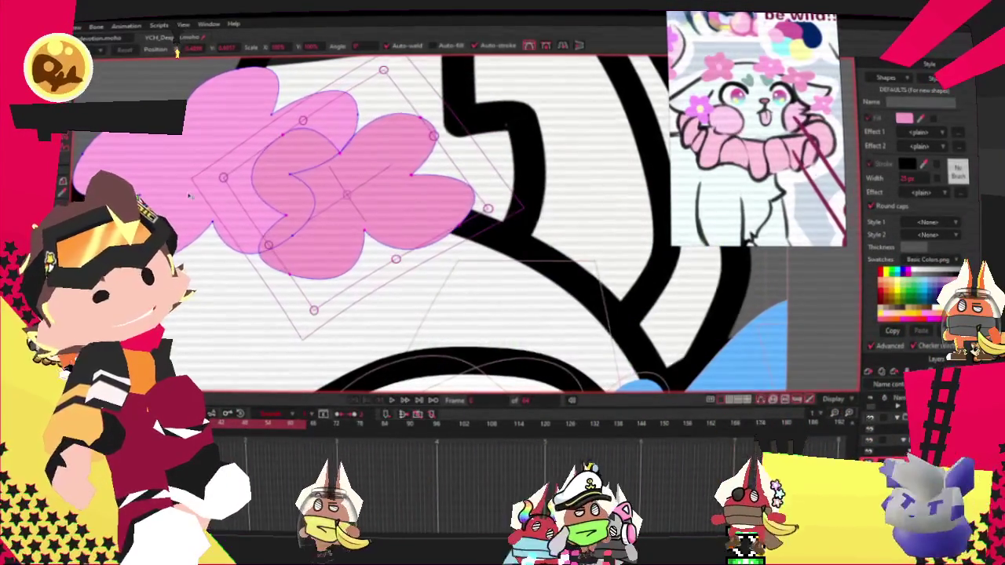
scroll(306, 173, "down", 2)
scroll(306, 173, "down", 2)
scroll(307, 172, "down", 1)
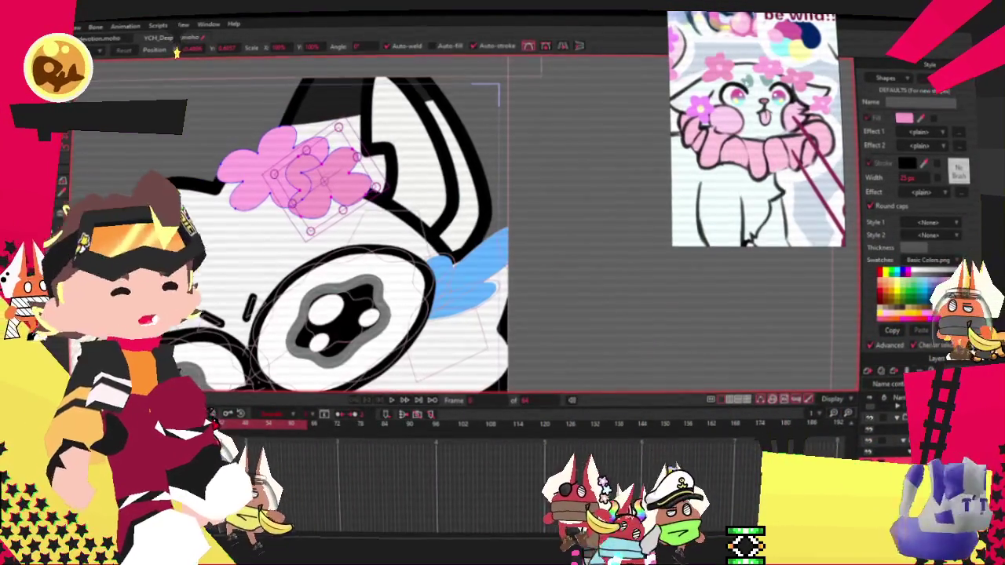
scroll(571, 147, "down", 3)
scroll(571, 146, "up", 3)
scroll(571, 147, "up", 3)
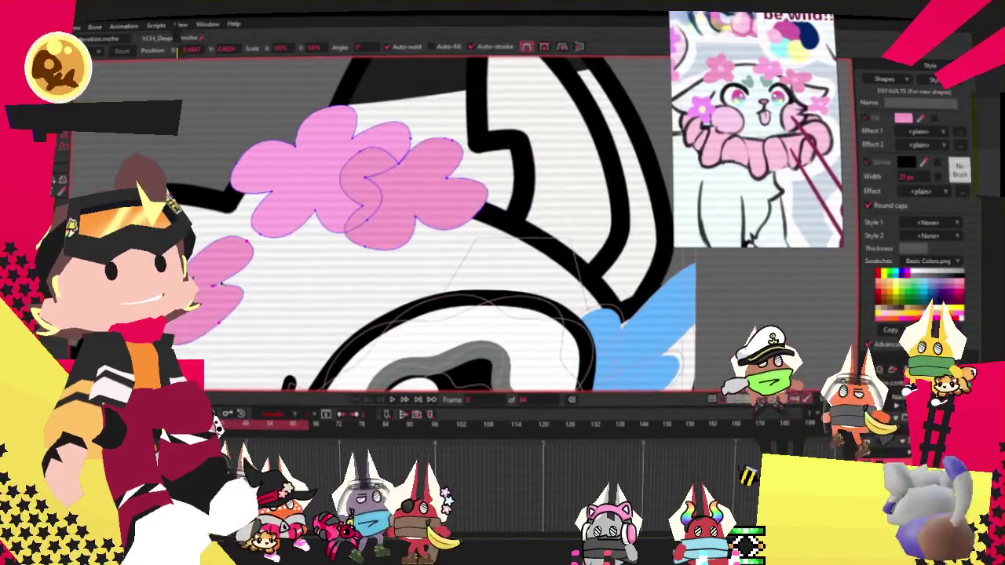
scroll(444, 164, "down", 3)
scroll(443, 164, "up", 3)
Move the left flower down and left and tilt it slightly
left_click_drag(380, 198, 302, 229)
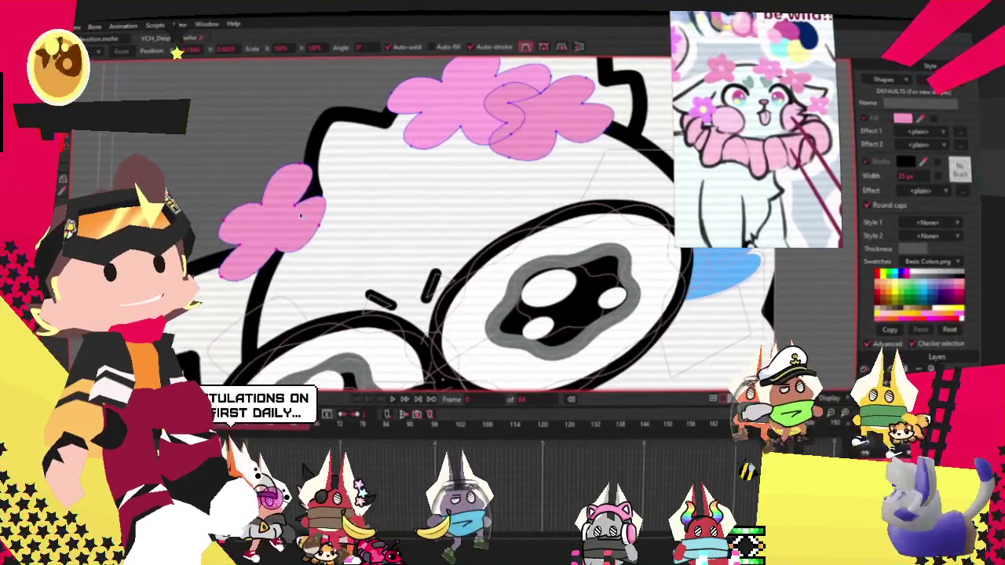
scroll(303, 229, "down", 2)
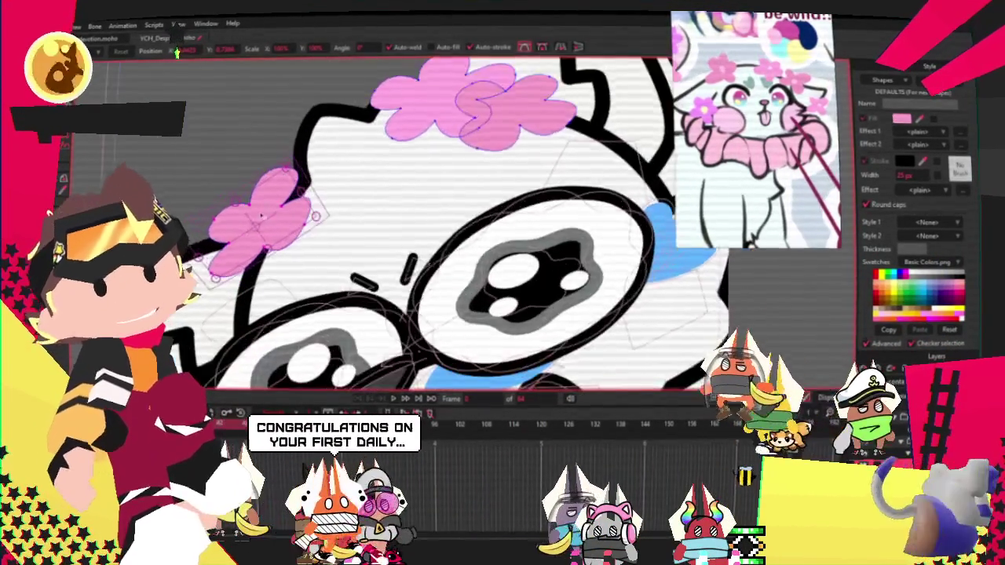
scroll(296, 215, "up", 3)
left_click_drag(296, 215, 344, 211)
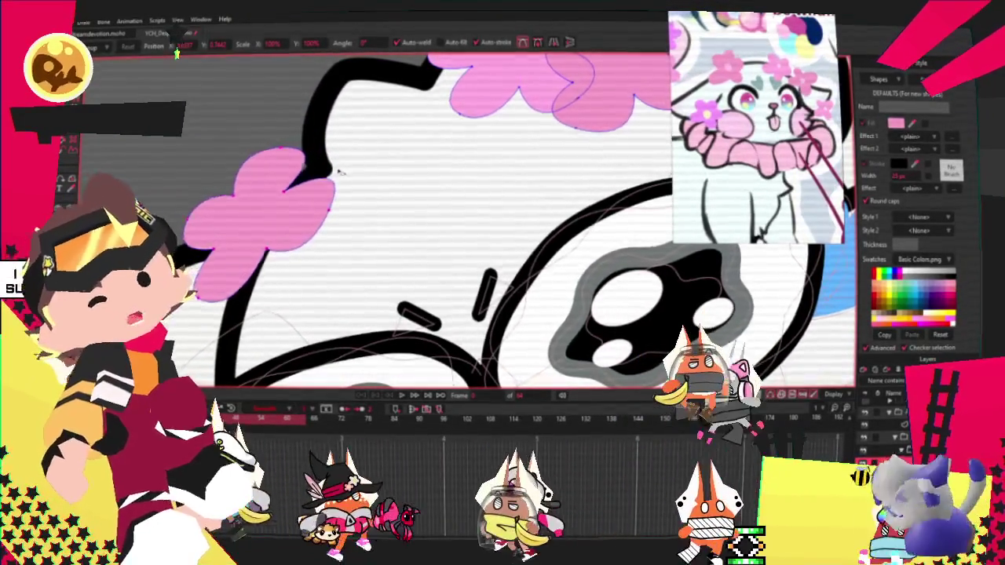
Undo the left flower's tilt so it stands upright again
key("ctrl+z")
key("ctrl+shift+z")
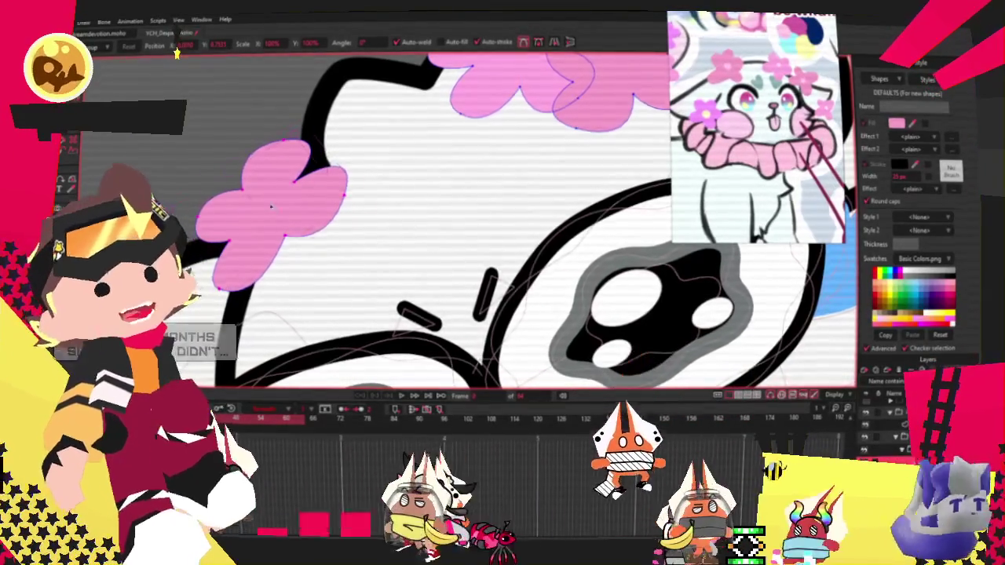
key("ctrl+z")
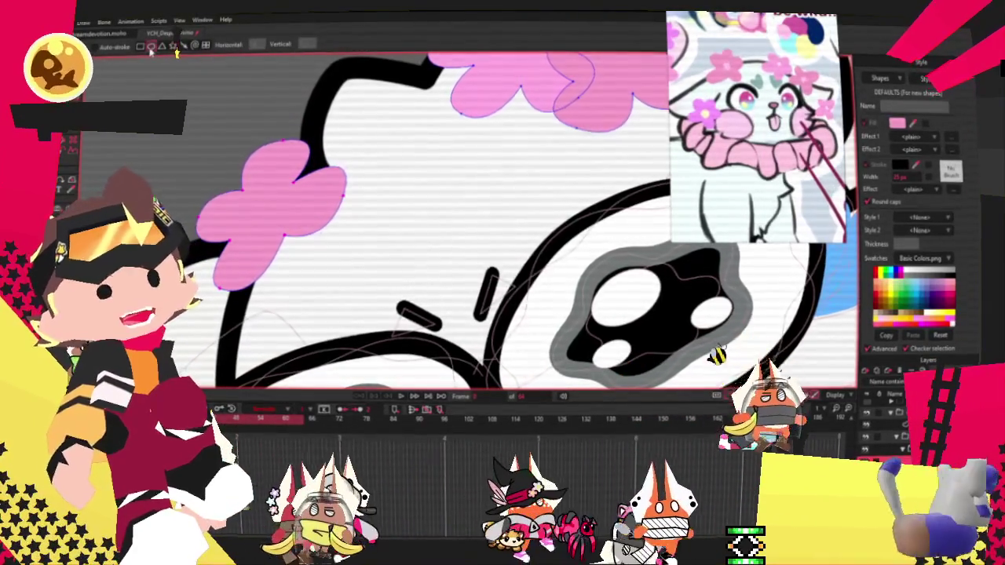
scroll(366, 155, "down", 5)
scroll(446, 120, "up", 2)
scroll(446, 120, "up", 3)
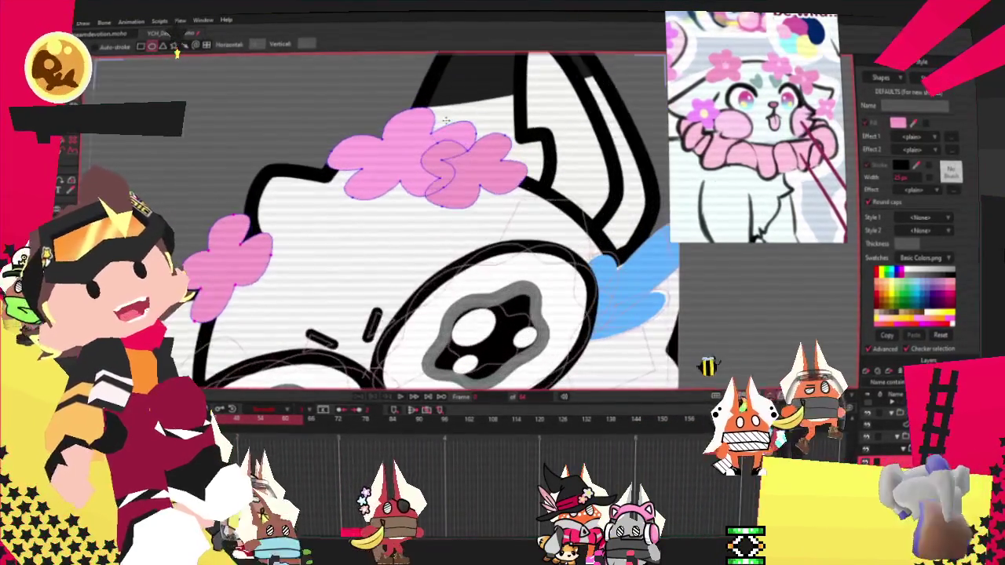
scroll(446, 118, "down", 1)
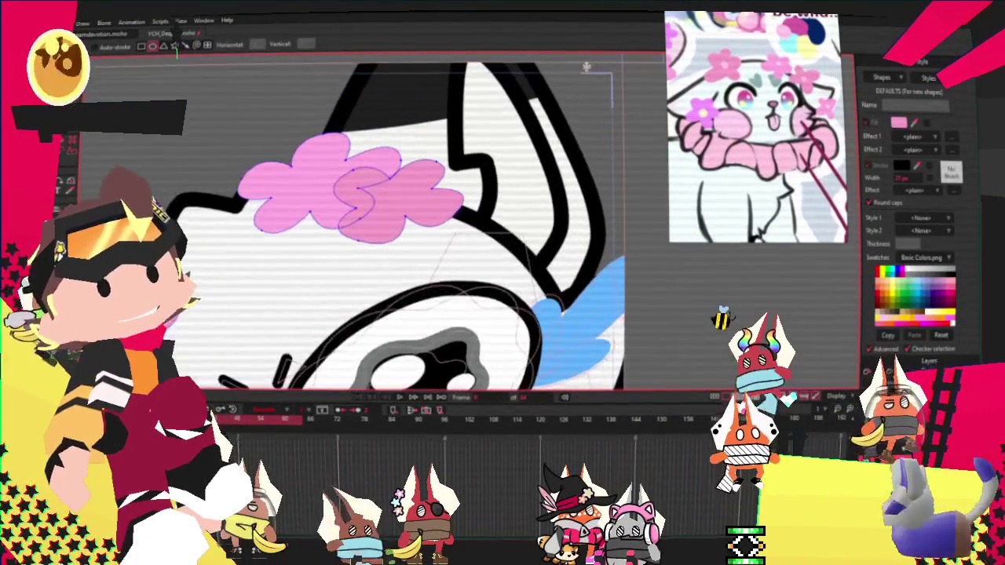
scroll(351, 294, "up", 1)
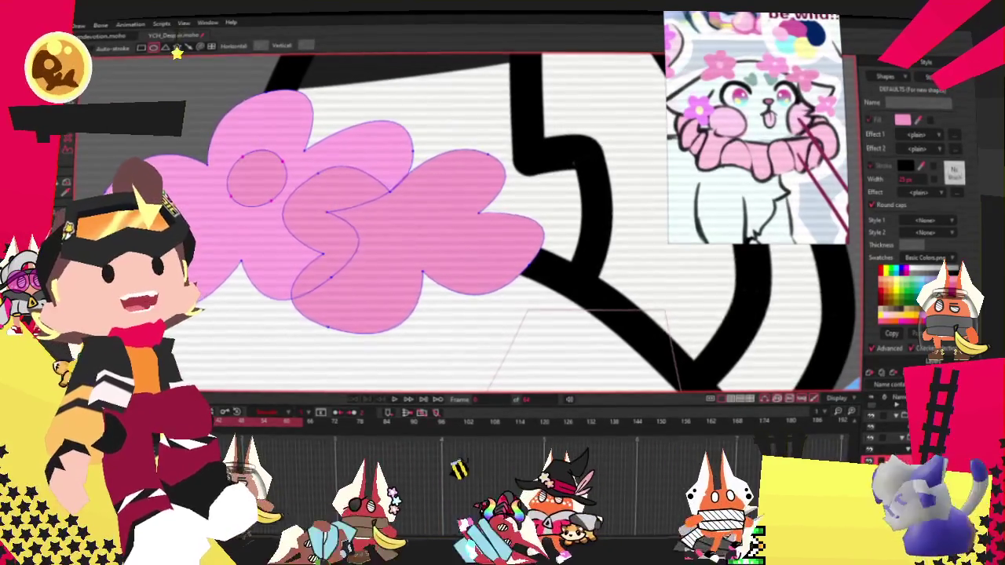
Draw a light pink oval and move it into the right flower's centre
key("q")
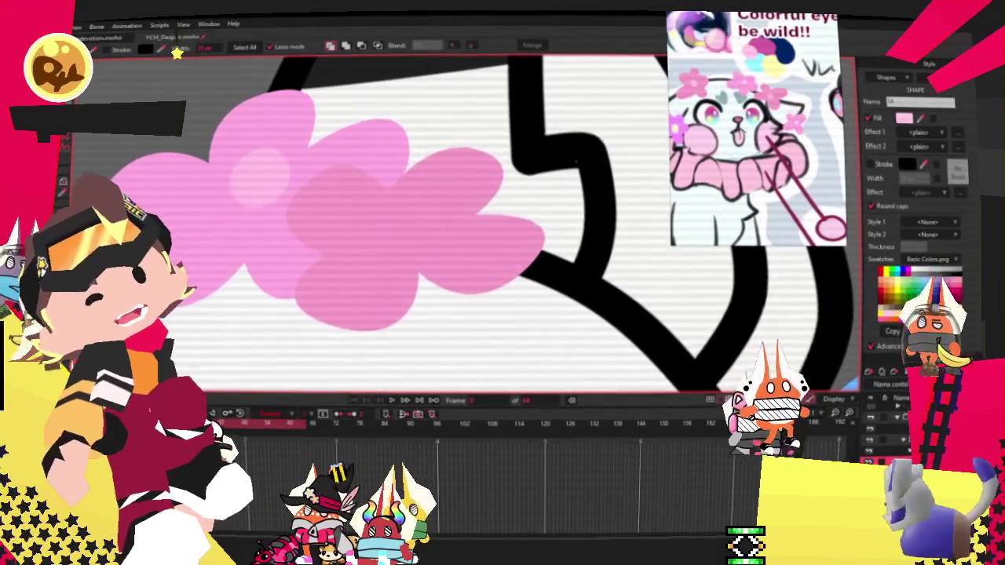
key("e")
scroll(293, 205, "up", 2)
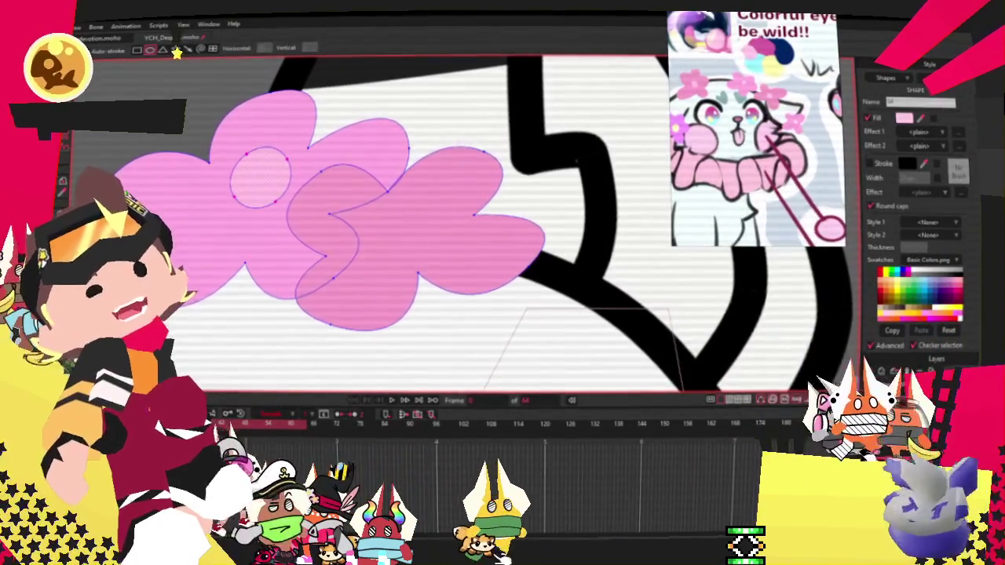
key("t")
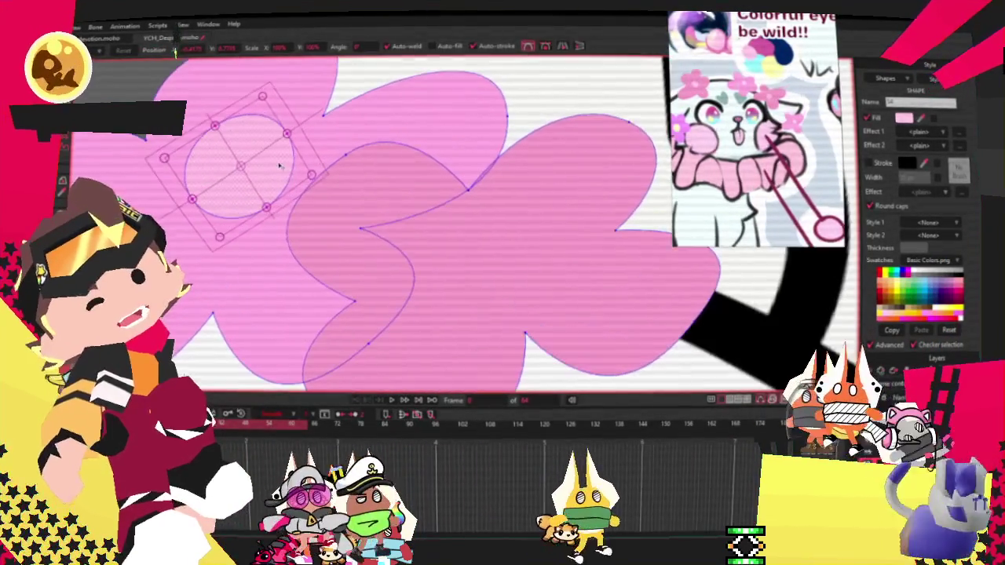
left_click(228, 149)
scroll(228, 150, "up", 1)
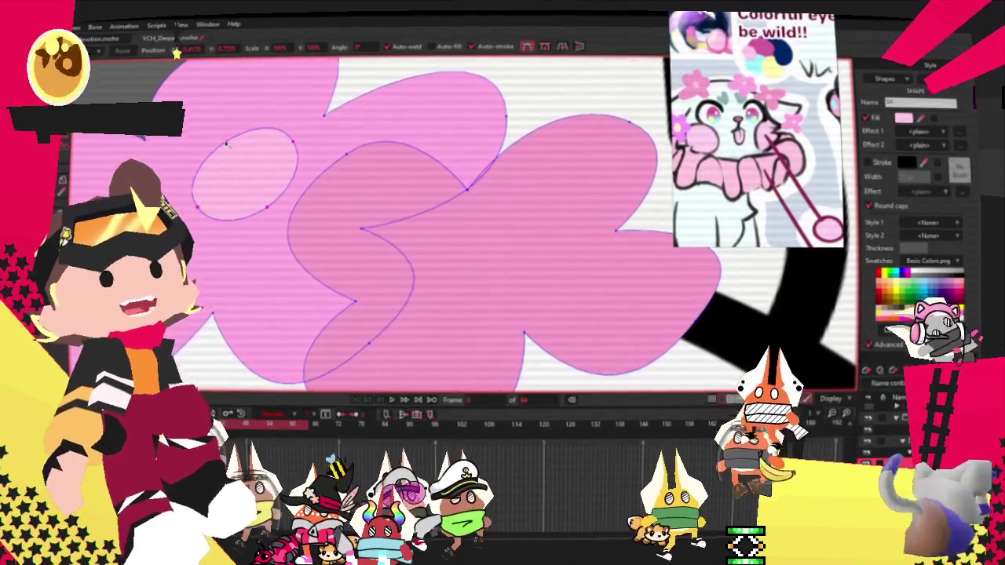
left_click(235, 157)
left_click(288, 207)
left_click(236, 173)
left_click(289, 207)
left_click_drag(291, 208, 257, 234)
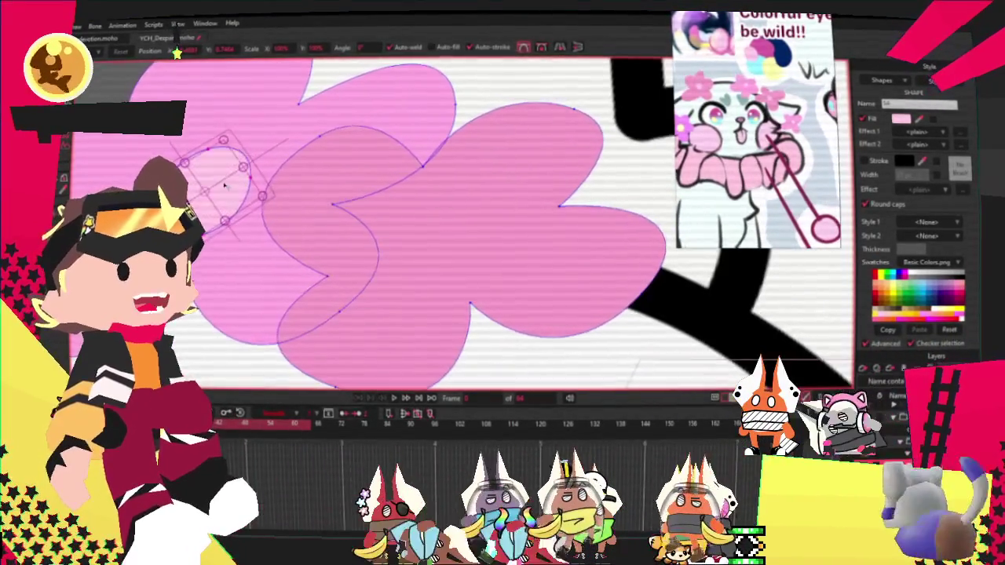
mouse_move(216, 169)
left_mouse_down()
mouse_move(479, 255)
mouse_move(473, 237)
left_mouse_up()
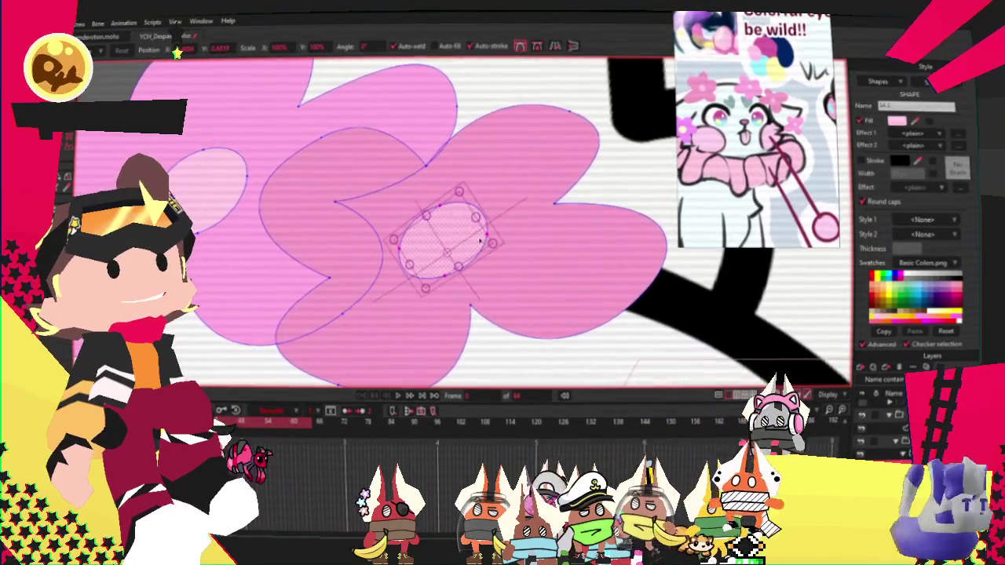
Deselect the small centre circle and select the light oval on the side flower
scroll(463, 240, "down", 2)
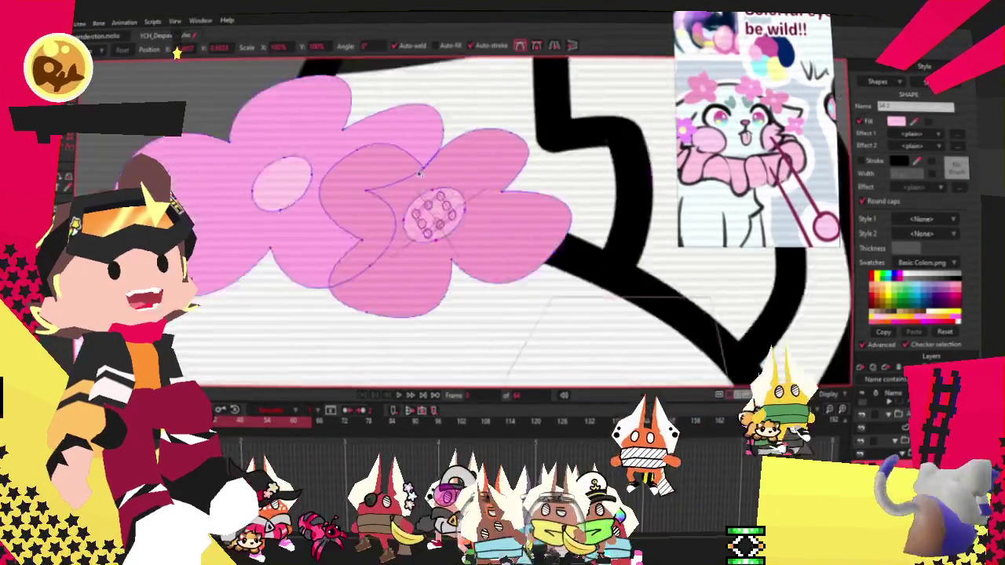
scroll(427, 212, "down", 4)
scroll(416, 204, "up", 3)
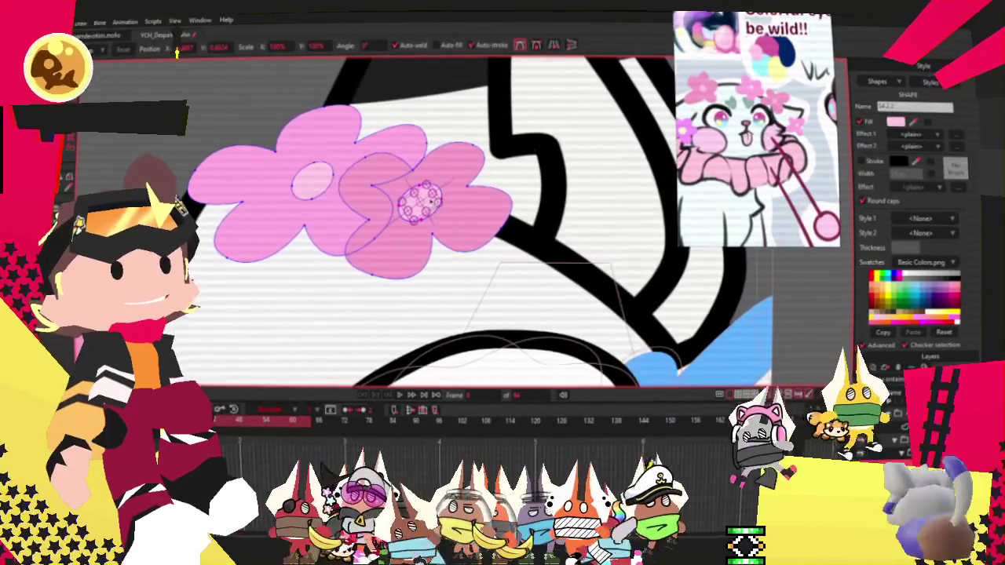
left_click(414, 151)
scroll(414, 150, "down", 3)
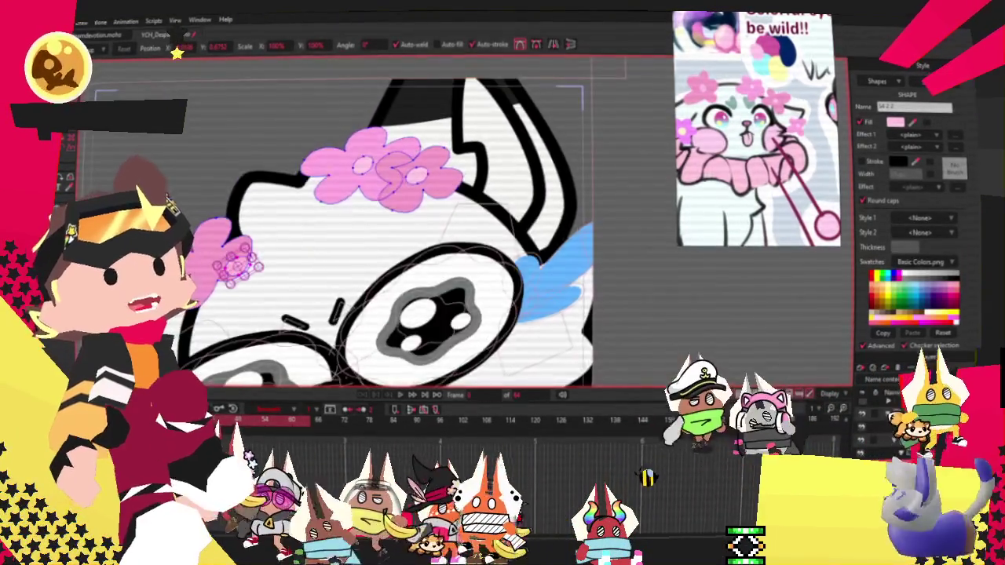
scroll(290, 260, "up", 2)
scroll(267, 259, "up", 2)
scroll(242, 260, "up", 2)
scroll(242, 262, "down", 3)
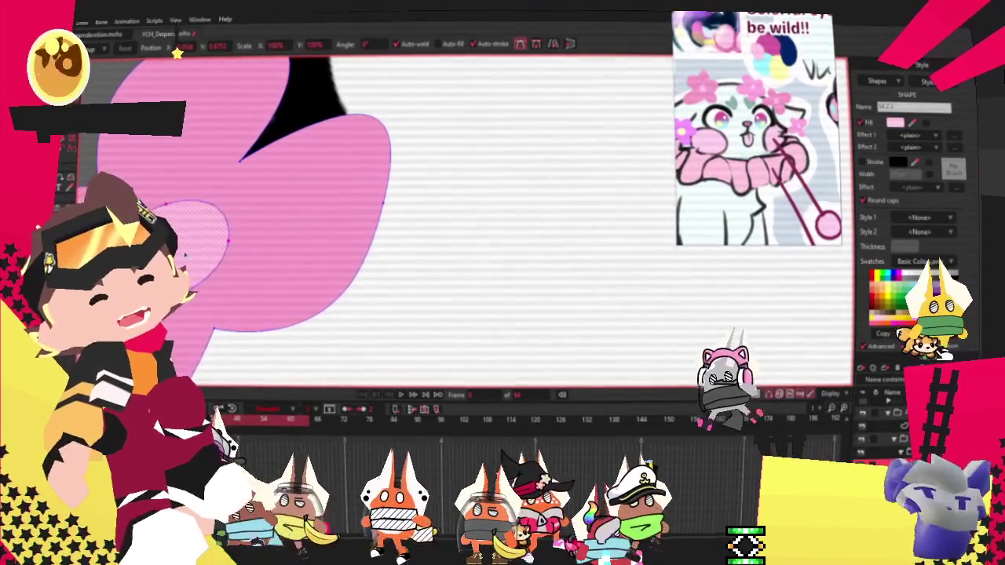
scroll(275, 235, "up", 4)
scroll(315, 212, "down", 2)
left_click(256, 210)
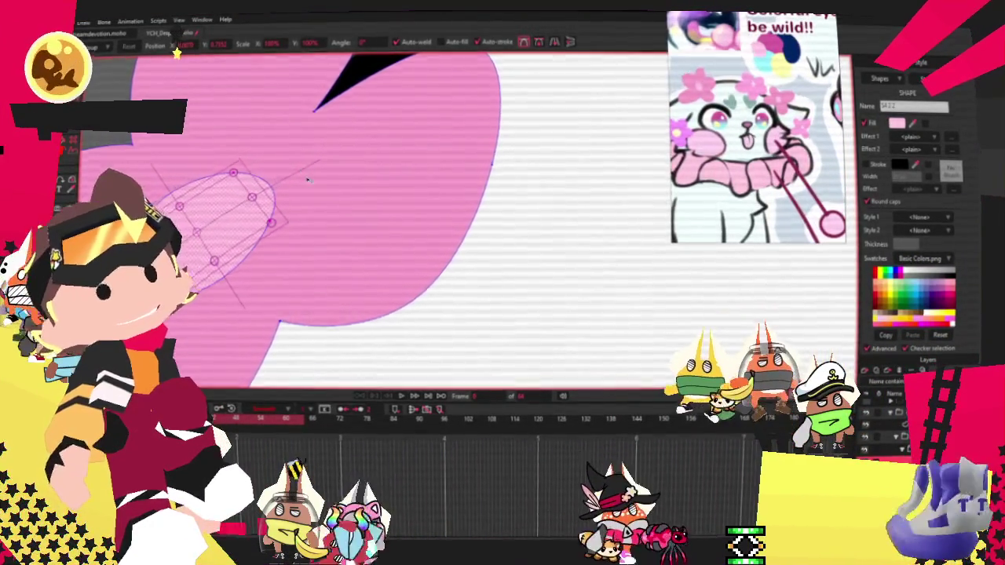
Refine the side flower's oval centre and draw a rounded pink stroke near the glasses
scroll(308, 180, "down", 3)
scroll(329, 180, "up", 2)
scroll(346, 181, "up", 1)
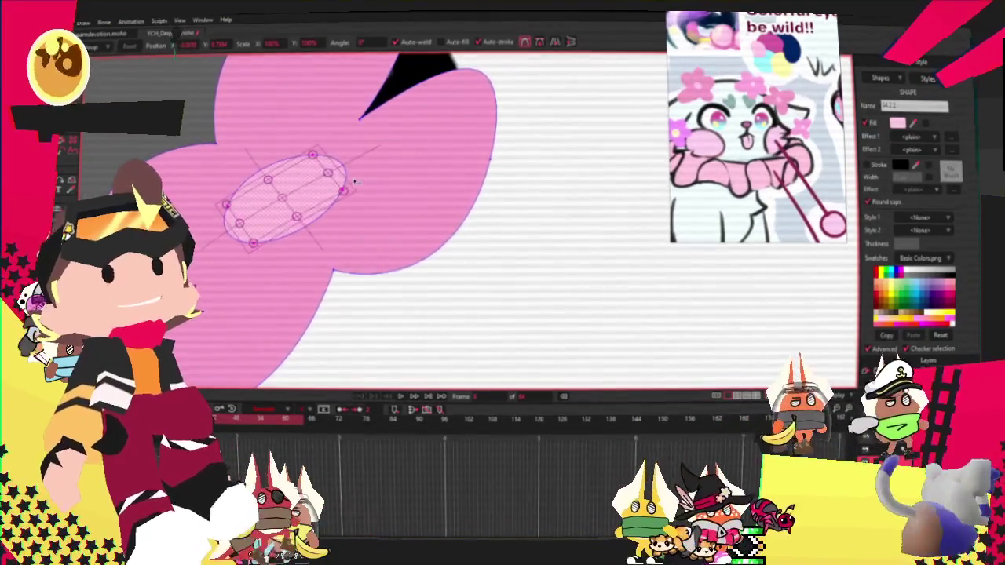
left_click(311, 178)
left_click(290, 199)
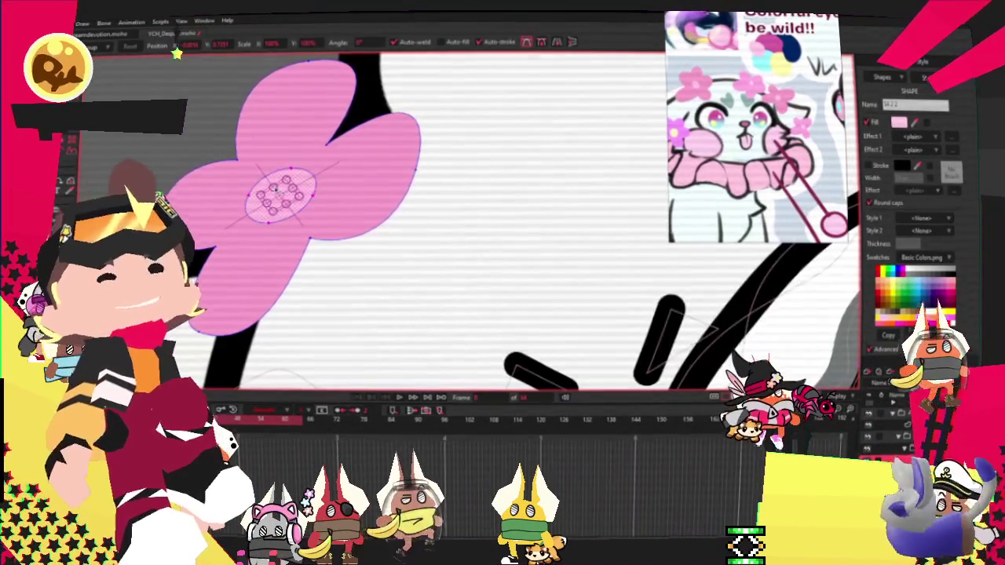
scroll(560, 139, "down", 3)
scroll(561, 139, "up", 3)
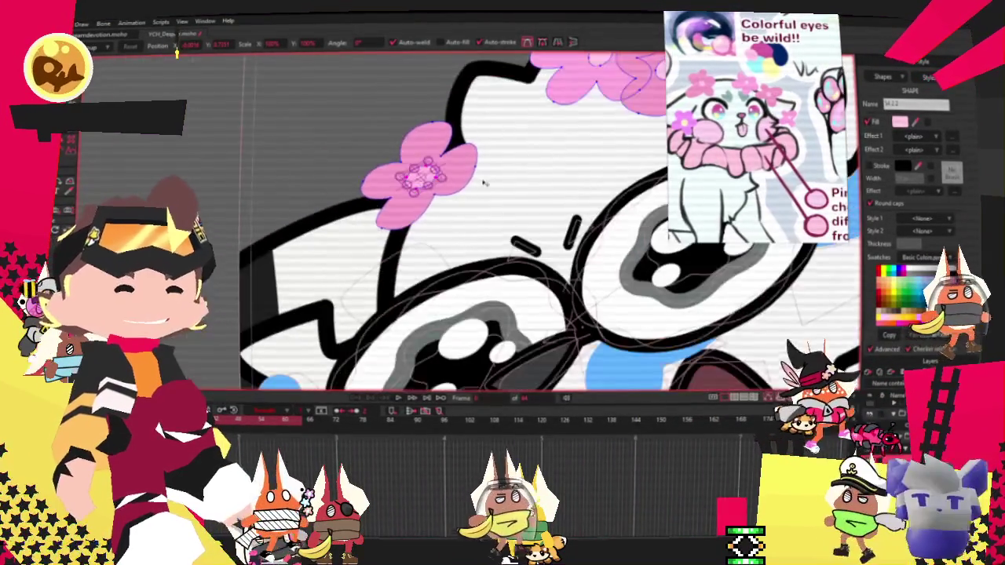
scroll(584, 193, "down", 1)
scroll(583, 193, "up", 2)
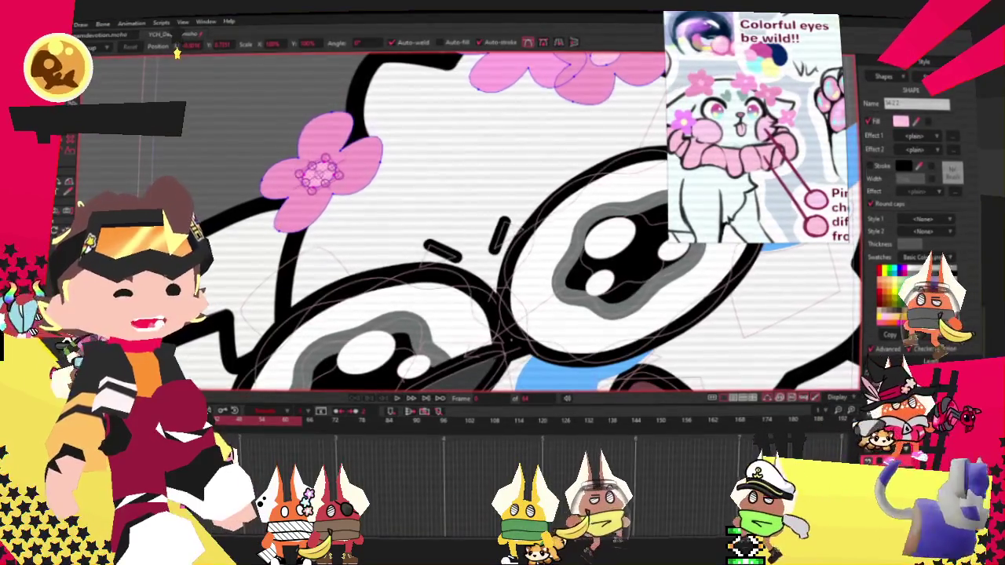
left_click_drag(518, 216, 489, 250)
scroll(473, 256, "up", 2)
Remove the stray stroke marks beside the glasses, leaving the outlines clean
key("g")
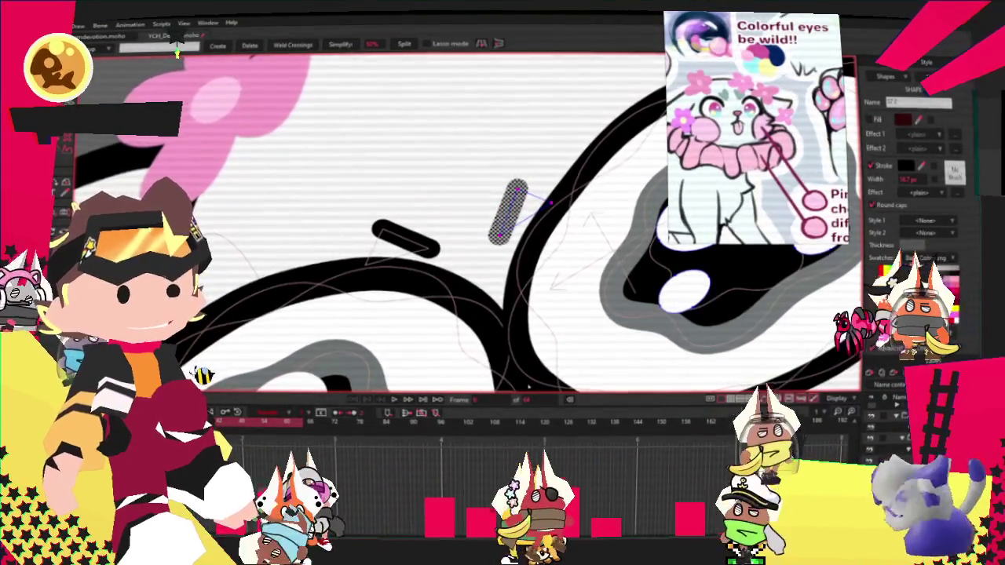
key("space")
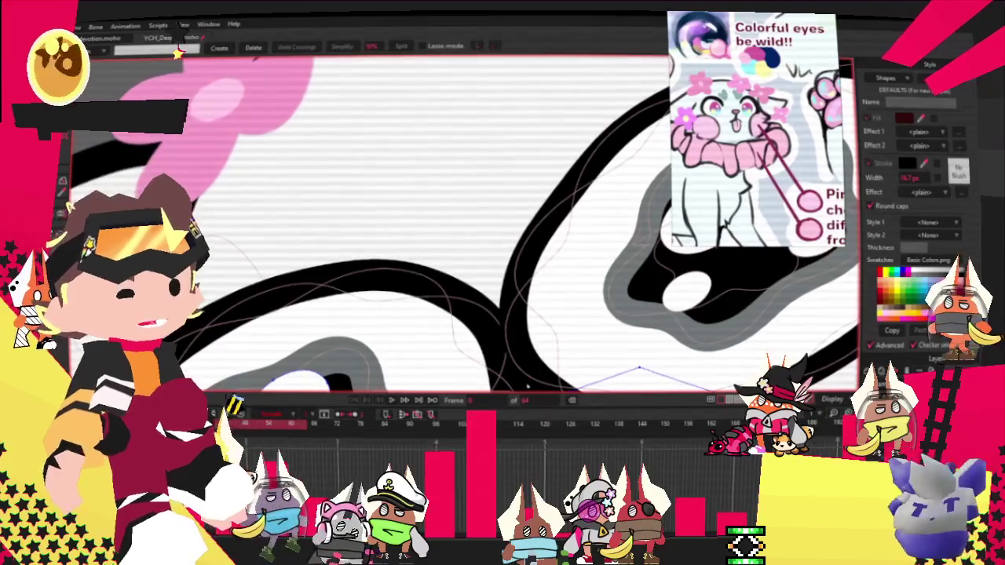
left_click(526, 384)
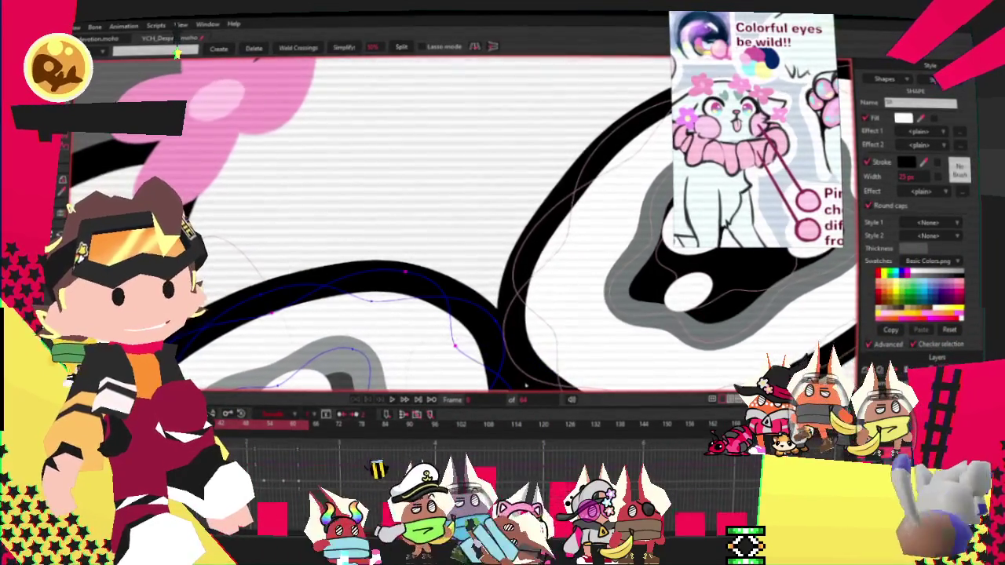
scroll(526, 385, "down", 3)
scroll(502, 227, "down", 2)
scroll(503, 228, "up", 3)
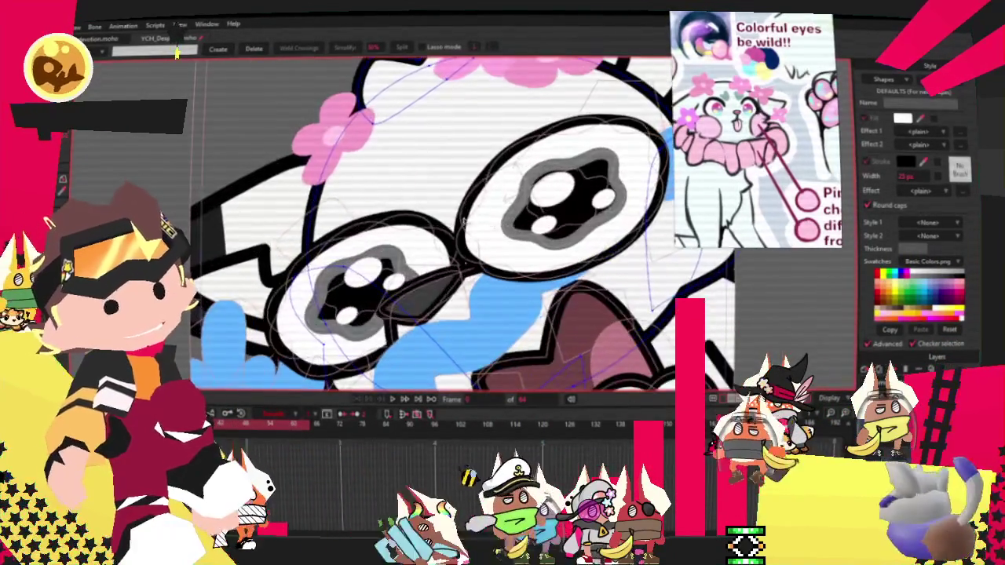
scroll(527, 228, "up", 2)
scroll(184, 158, "up", 1)
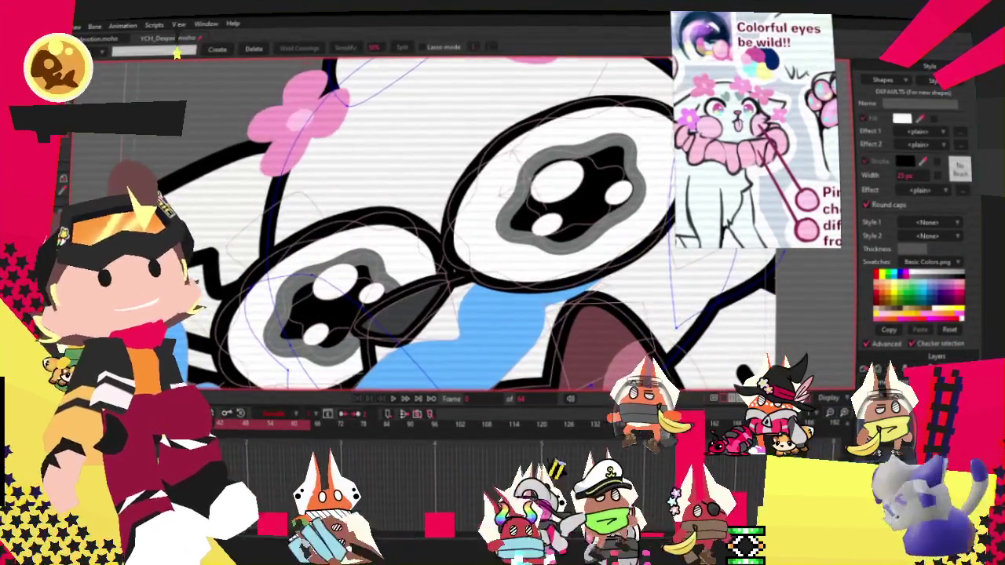
Zoom out and select the ear shape at the top of the head
key("q")
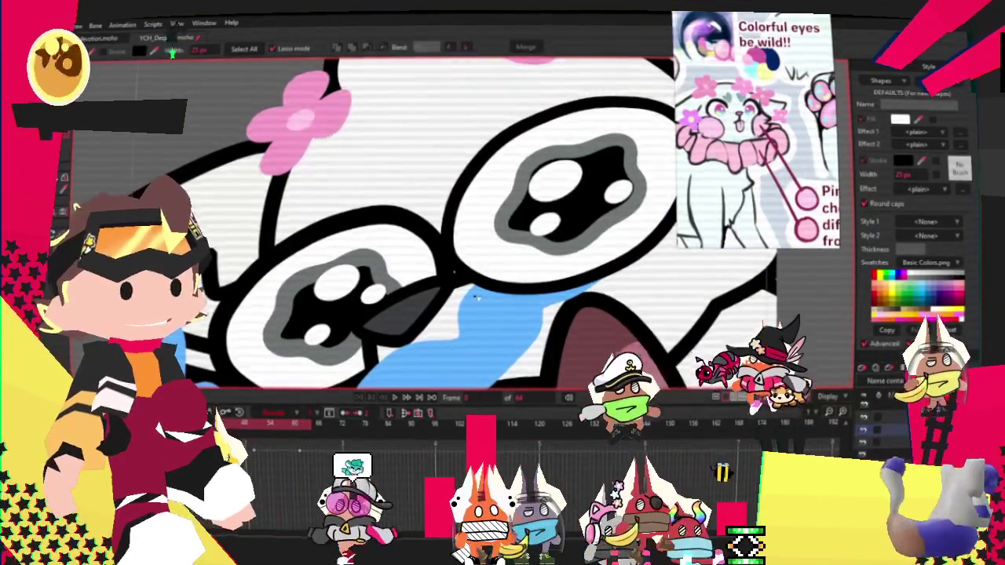
scroll(447, 233, "down", 3)
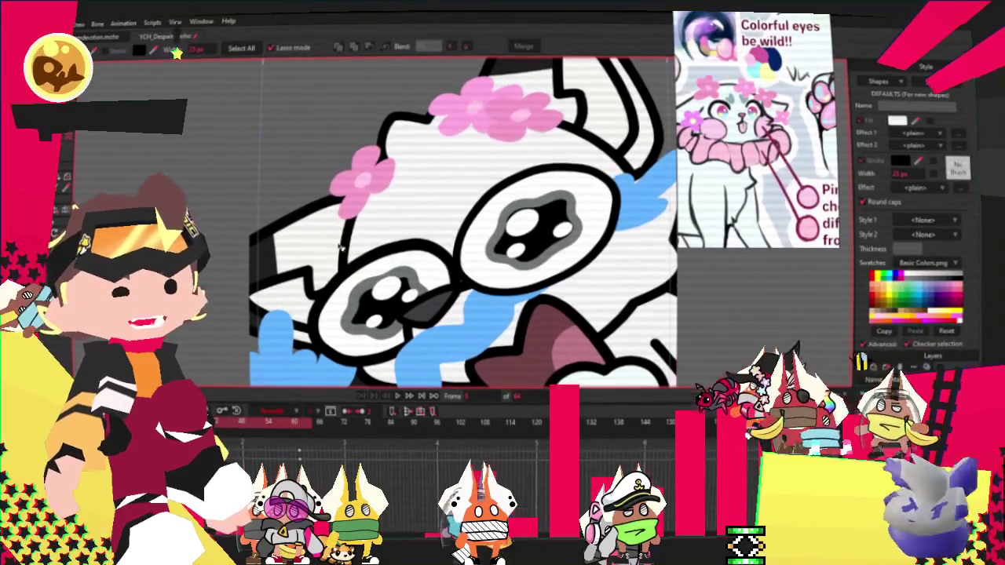
left_click(538, 102)
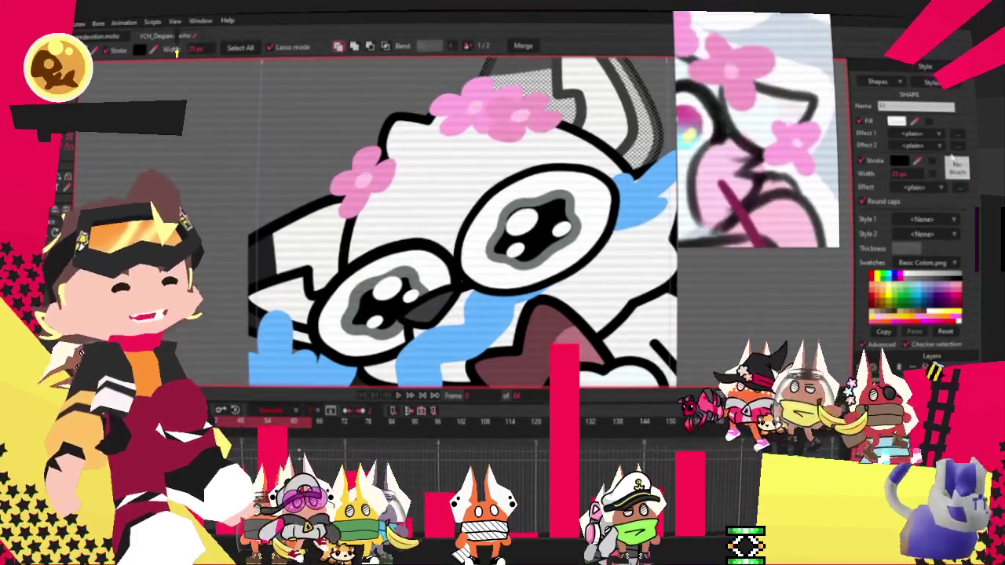
scroll(464, 220, "down", 3)
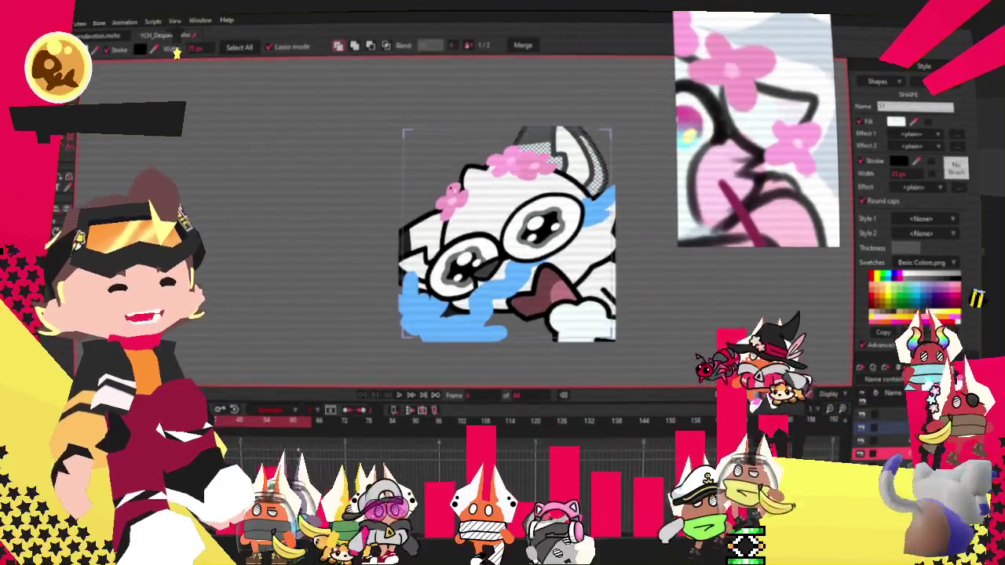
Adjust the top ear's individual points to reshape it
scroll(464, 220, "up", 2)
key("g")
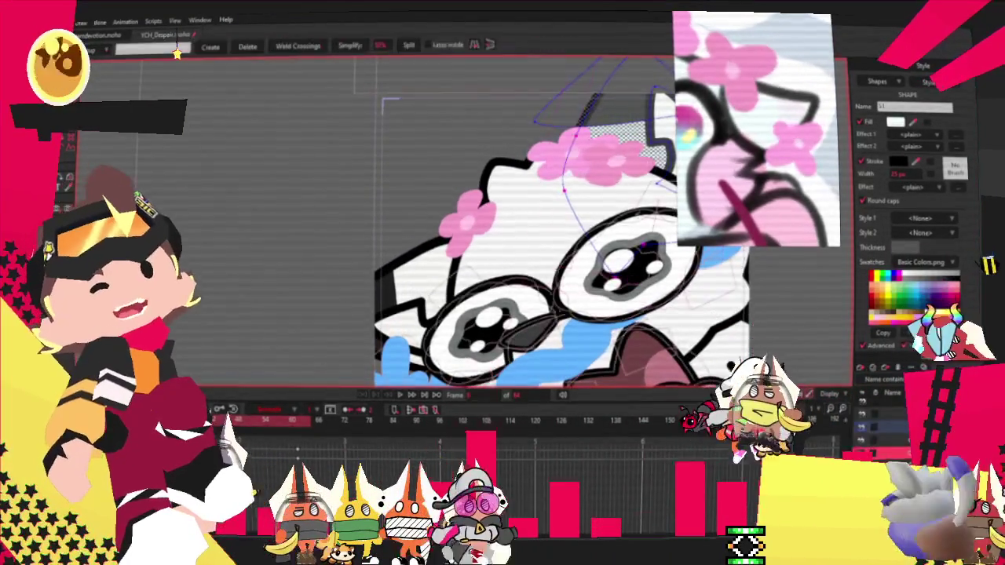
scroll(550, 220, "down", 2)
scroll(617, 171, "up", 3)
scroll(549, 176, "down", 3)
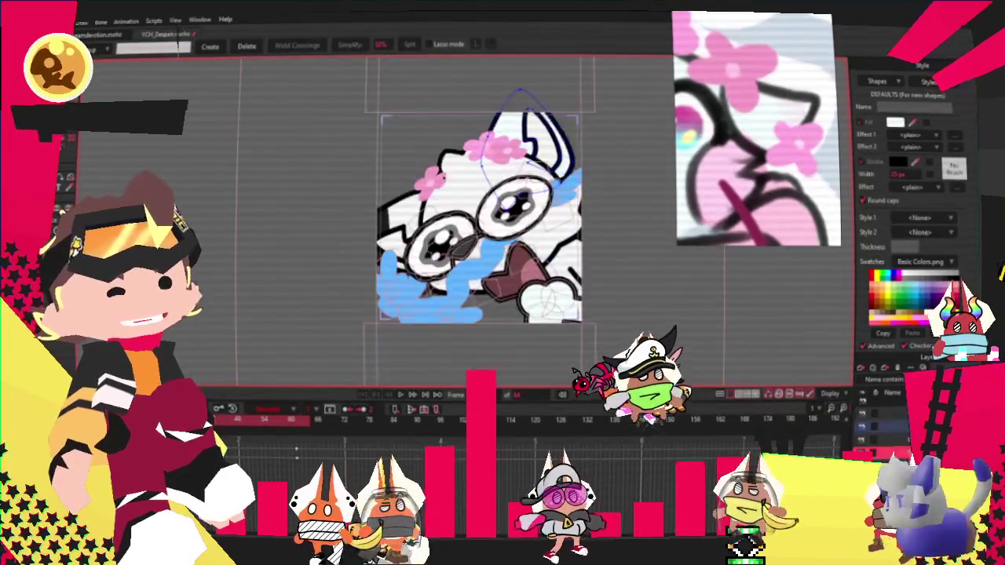
scroll(532, 179, "up", 2)
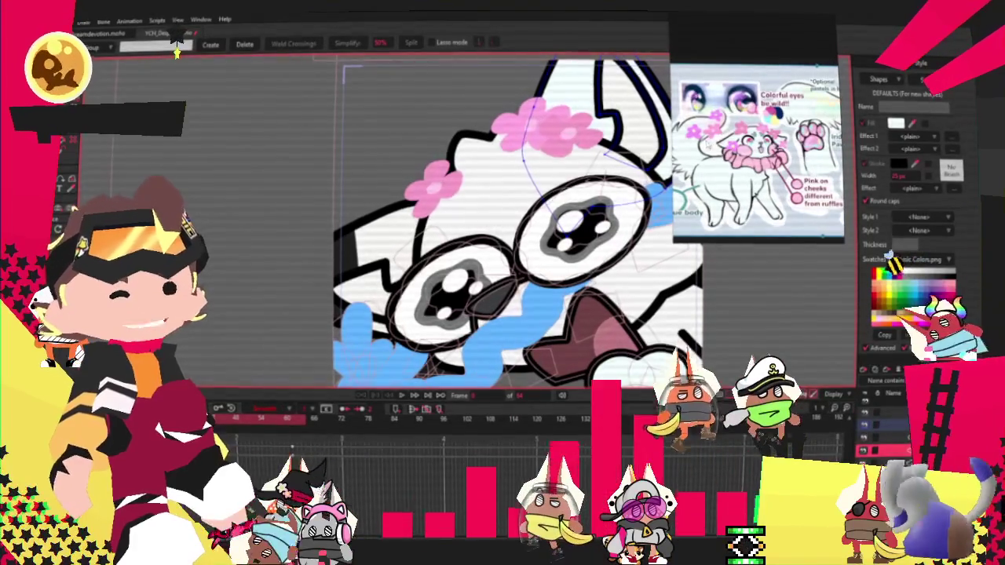
scroll(491, 208, "down", 3)
scroll(490, 209, "up", 2)
scroll(491, 209, "up", 1)
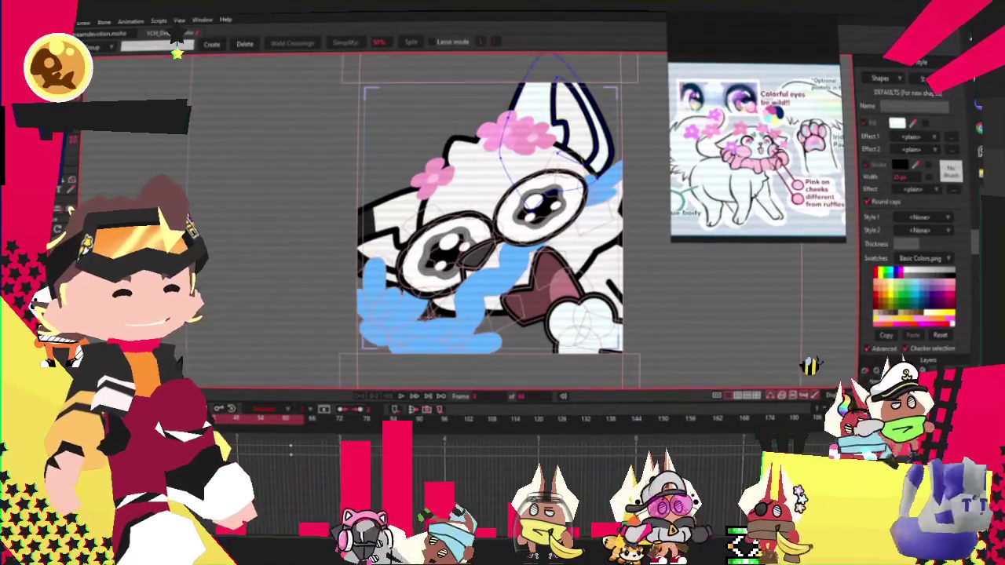
left_click(391, 211)
scroll(391, 210, "up", 2)
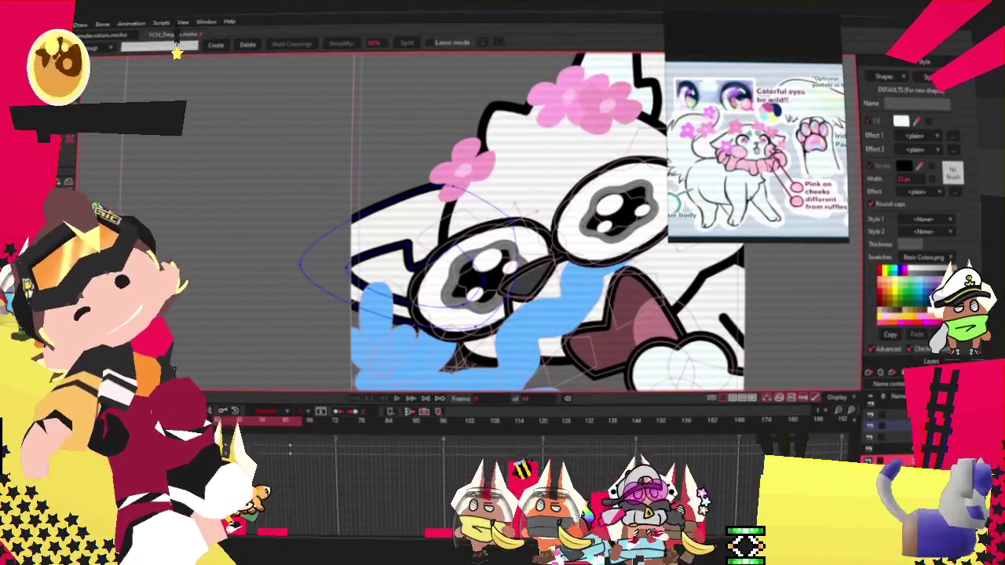
Select the face's white fill shape, then click empty canvas to deselect
key("q")
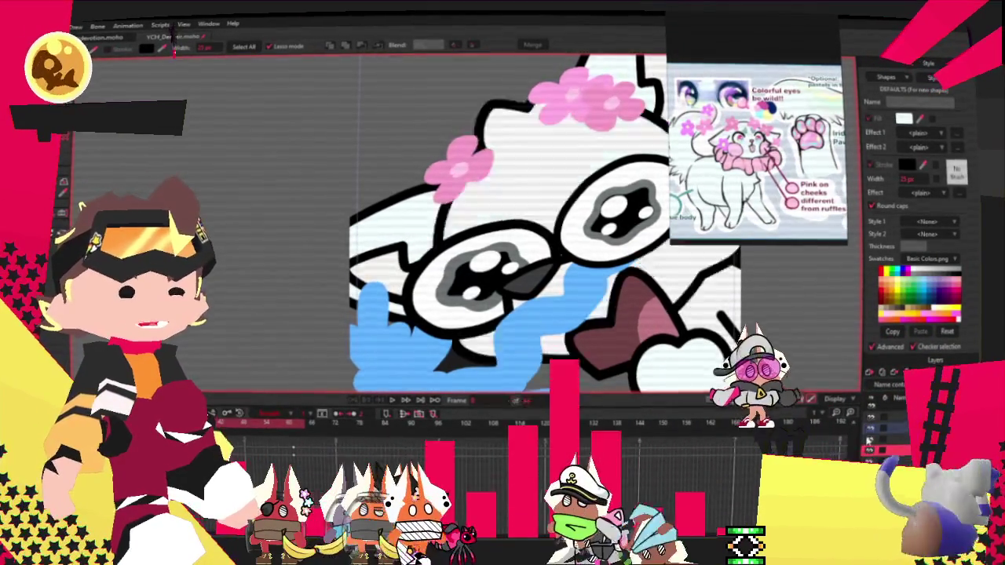
left_click(503, 165)
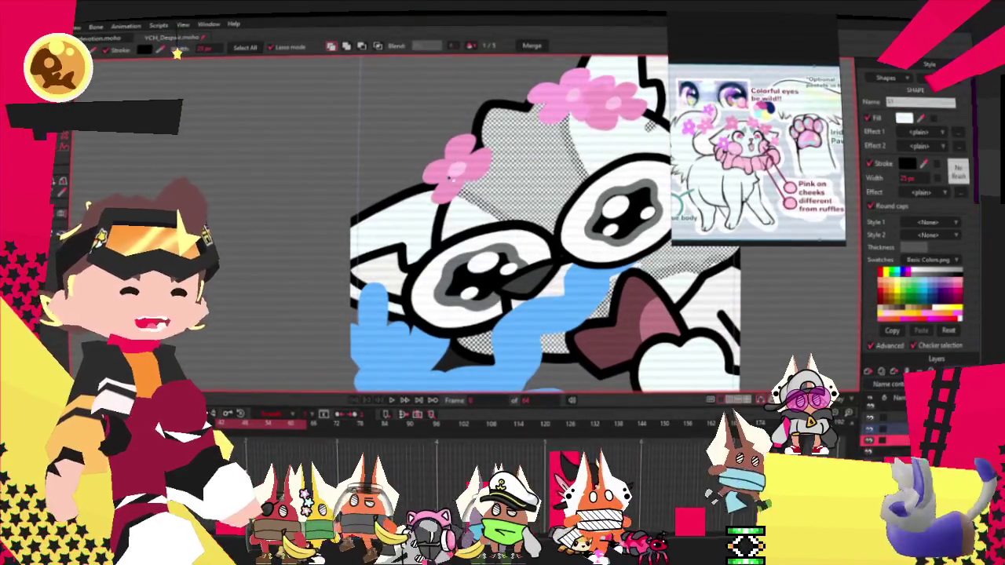
scroll(491, 241, "down", 2)
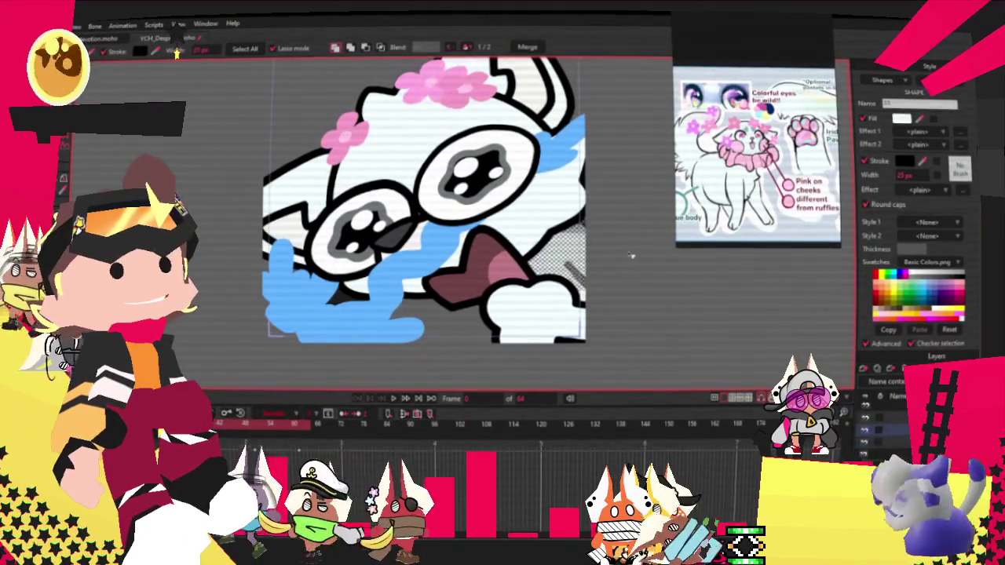
left_click(362, 332)
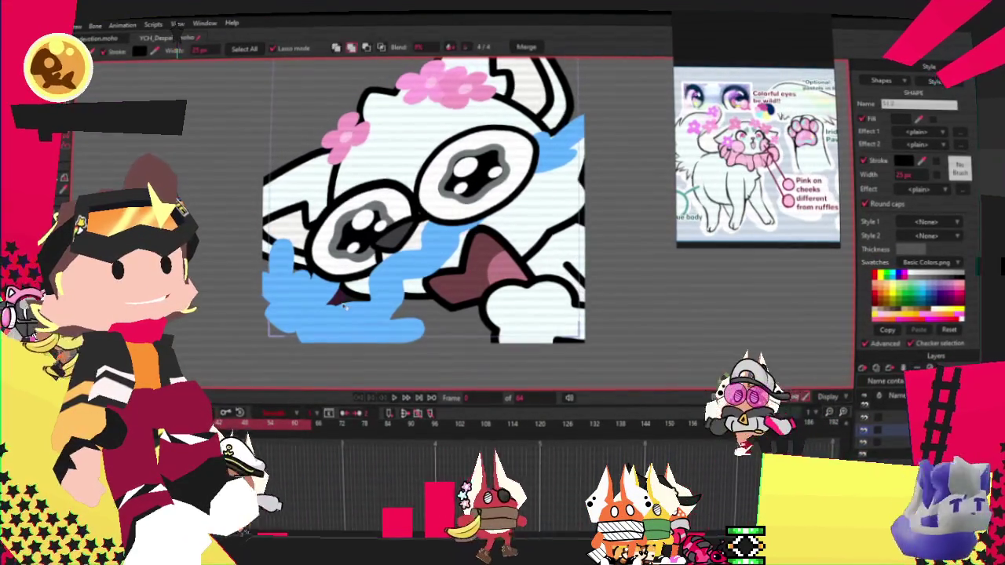
left_click(606, 335)
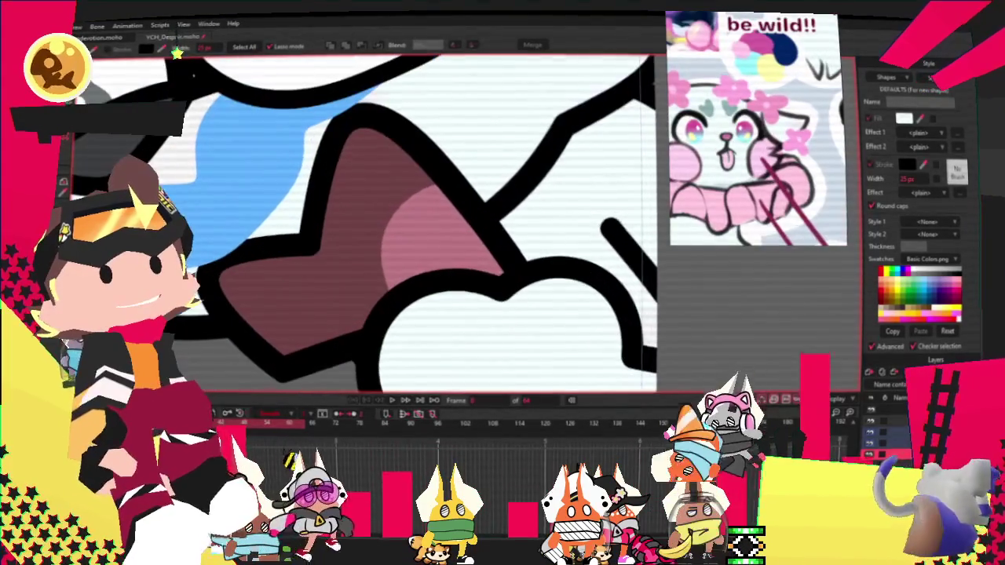
Select the tongue's highlight shape and make it a lighter pink
left_click(431, 265)
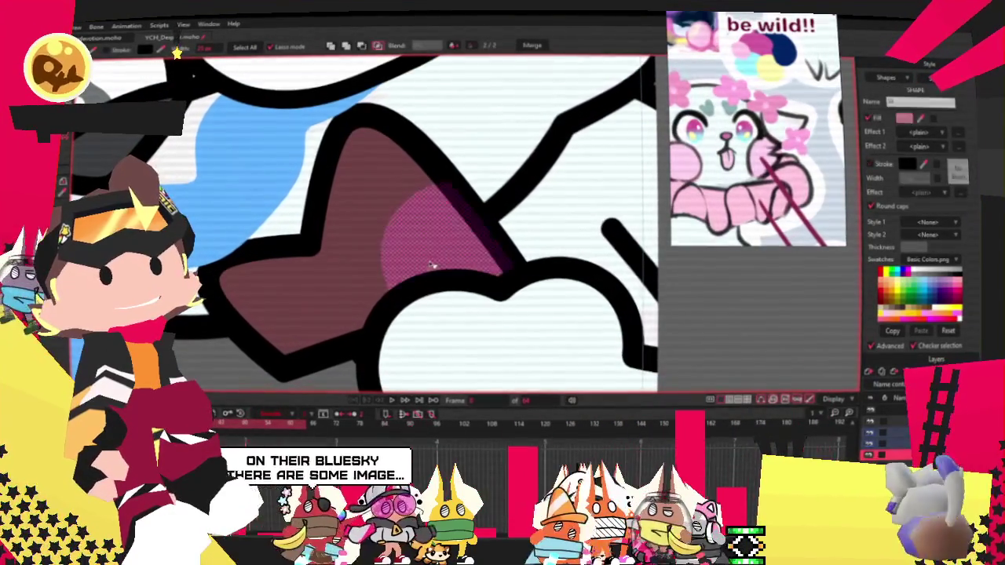
key("ctrl+d")
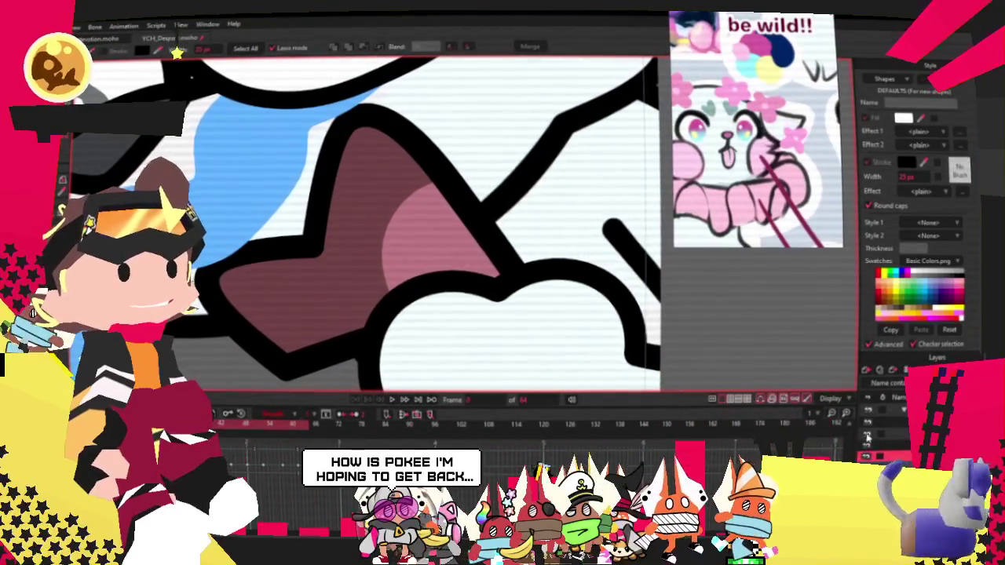
left_click(428, 231)
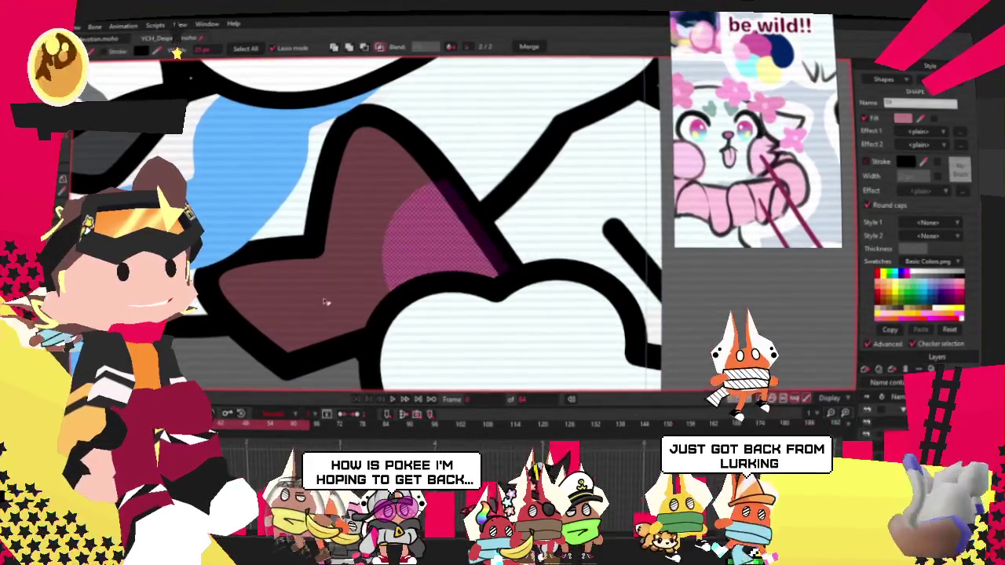
scroll(724, 186, "up", 2)
scroll(724, 185, "up", 2)
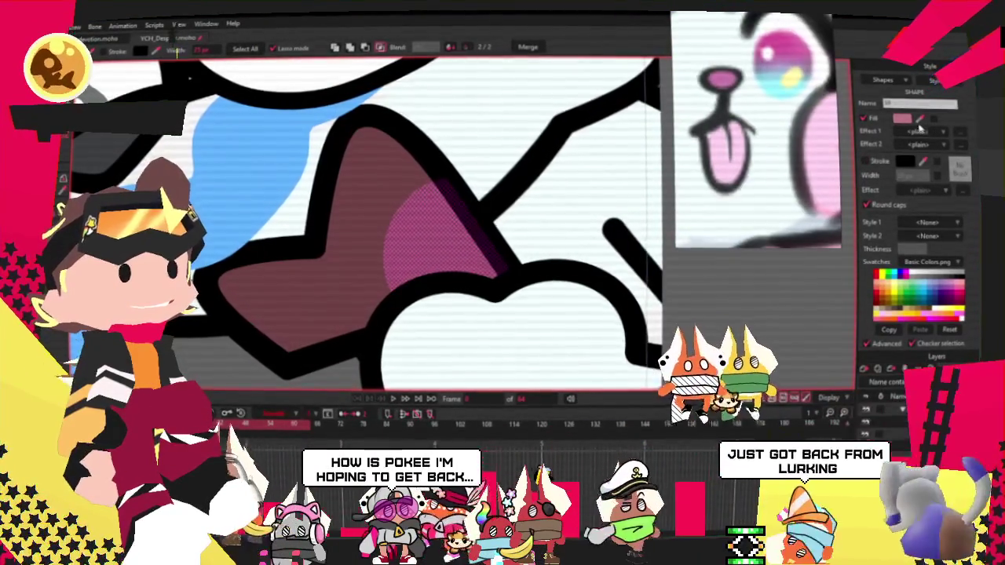
scroll(385, 178, "down", 3)
scroll(385, 179, "down", 2)
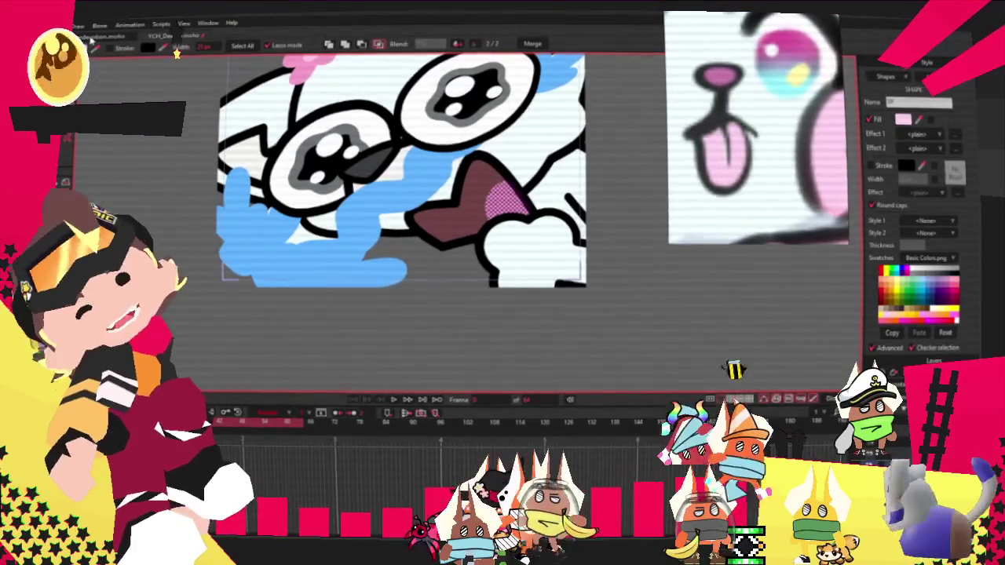
Select the brown tongue shape and give it a pink fill
key("q")
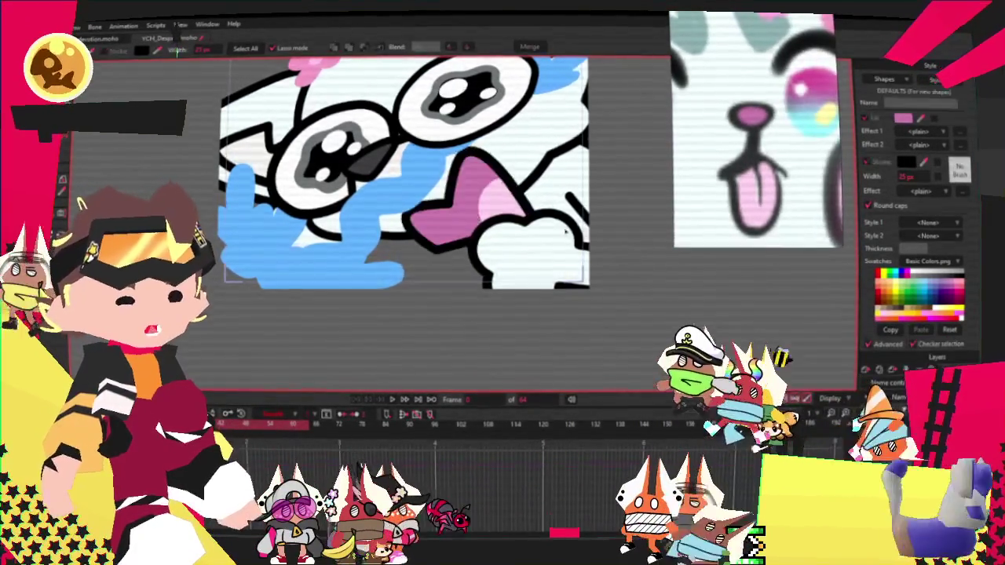
scroll(435, 200, "down", 3)
scroll(434, 202, "up", 3)
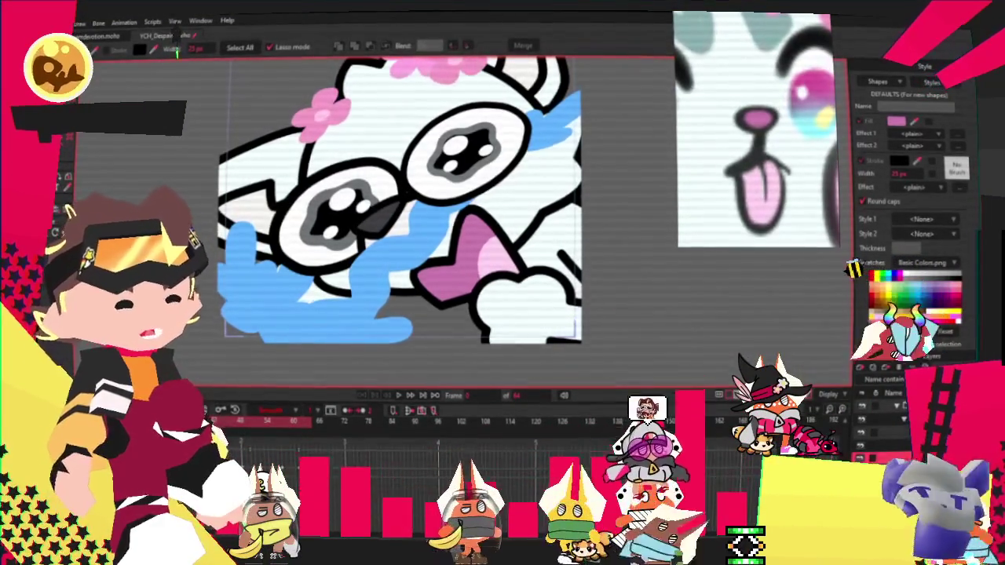
Select the right eye's paw-shaped pupil and give it a navy fill with a light cyan outline
left_click(500, 153)
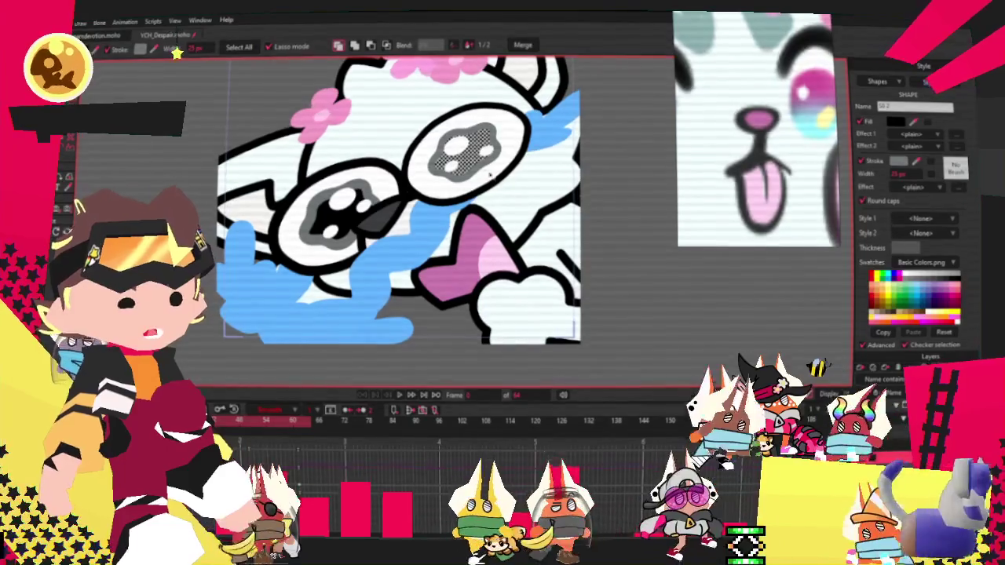
left_click(490, 174)
scroll(489, 174, "up", 3)
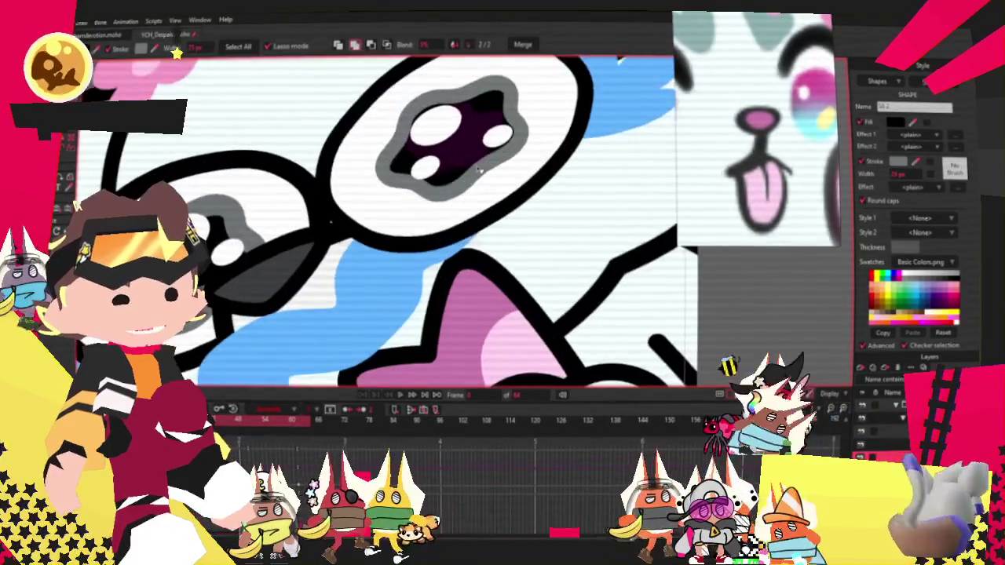
left_click(464, 187)
scroll(684, 143, "down", 3)
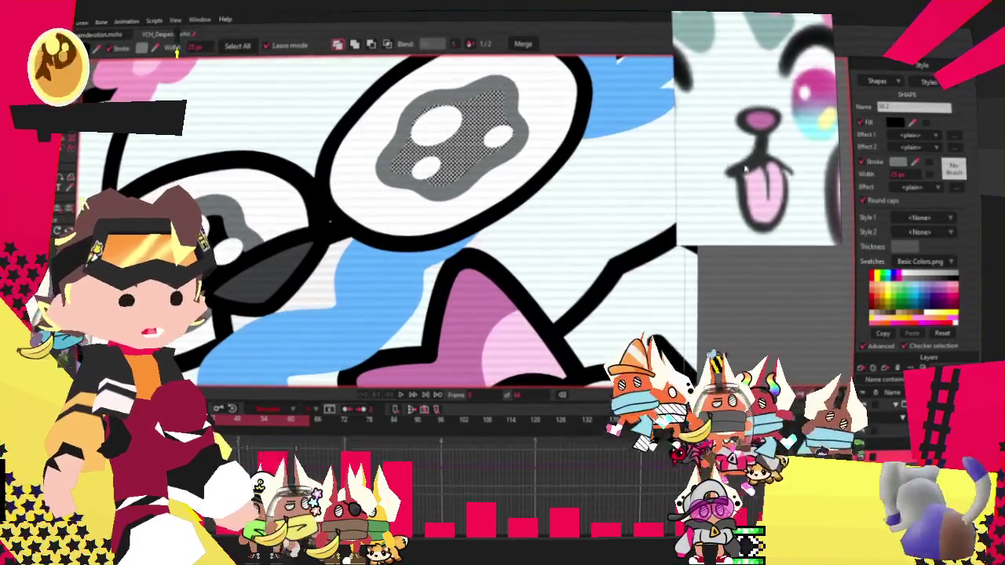
scroll(754, 129, "up", 1)
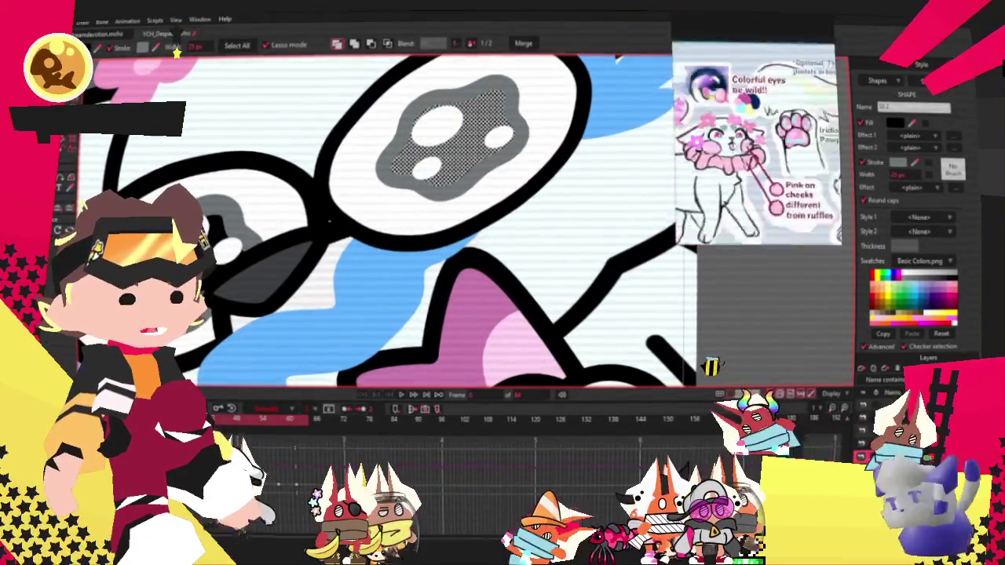
scroll(756, 130, "down", 2)
scroll(758, 145, "up", 2)
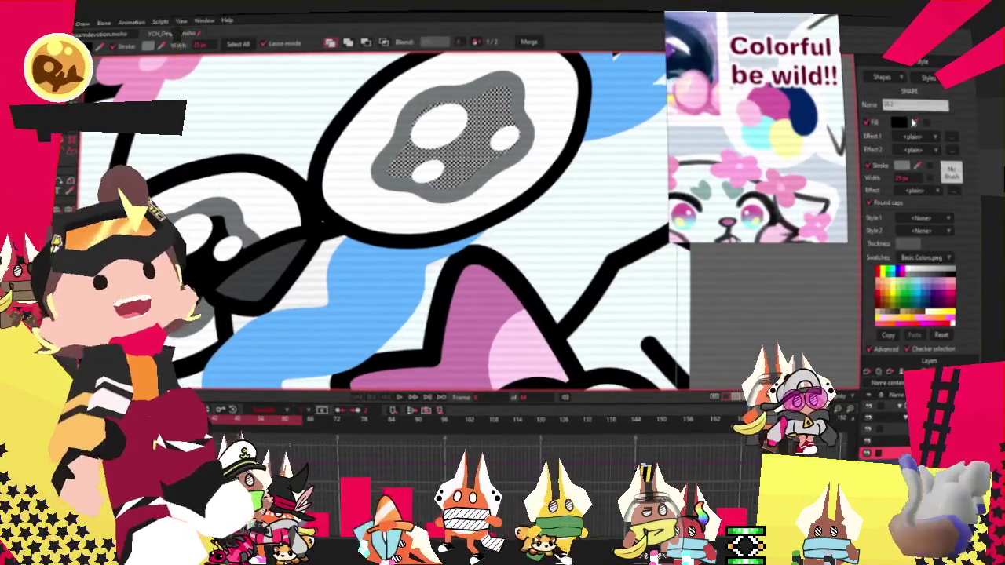
left_click(809, 118)
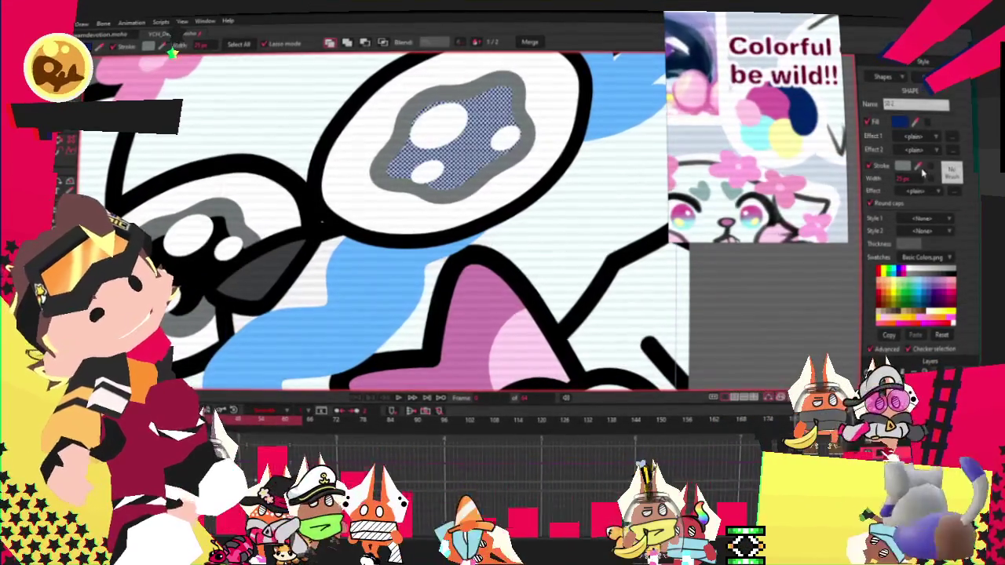
left_click(800, 141)
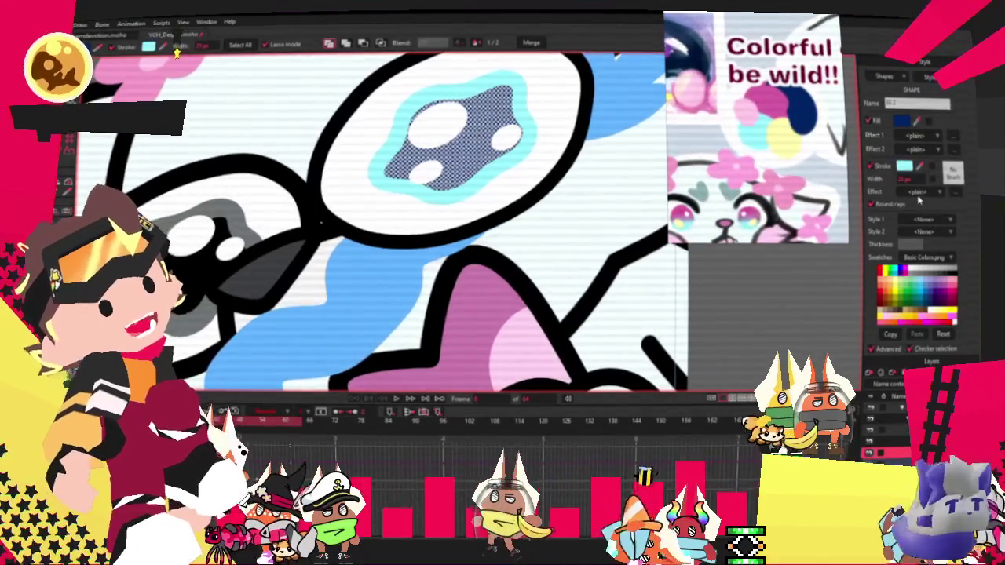
Give the pupil outline a pink-yellow-cyan Gradient effect and angle it upward
left_click(953, 177)
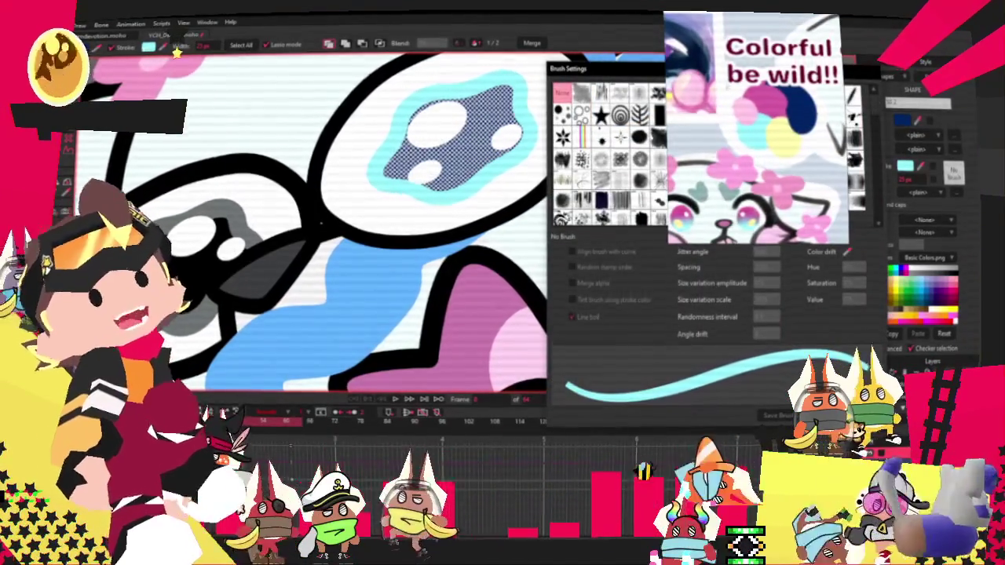
left_click(833, 415)
left_click(931, 192)
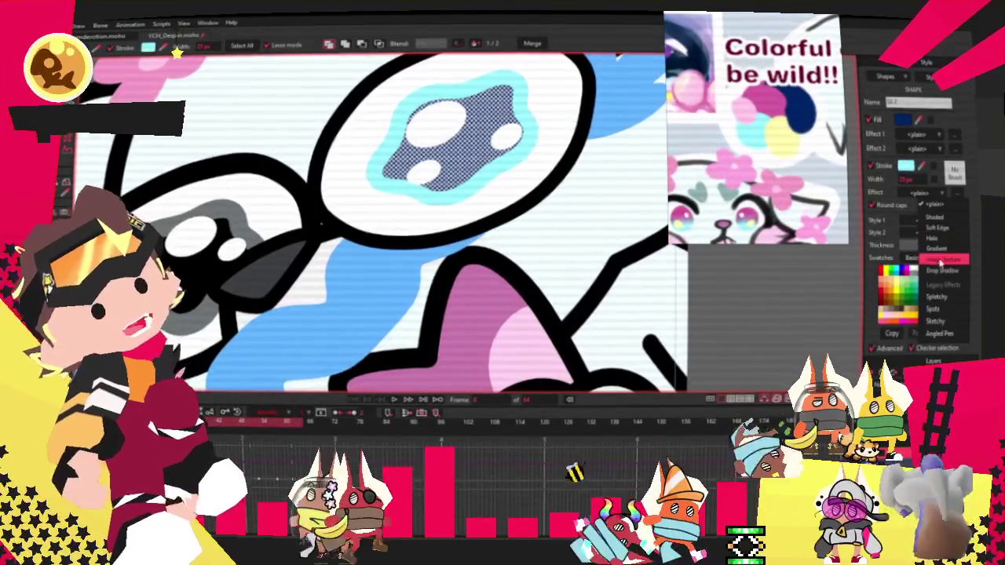
left_click(939, 250)
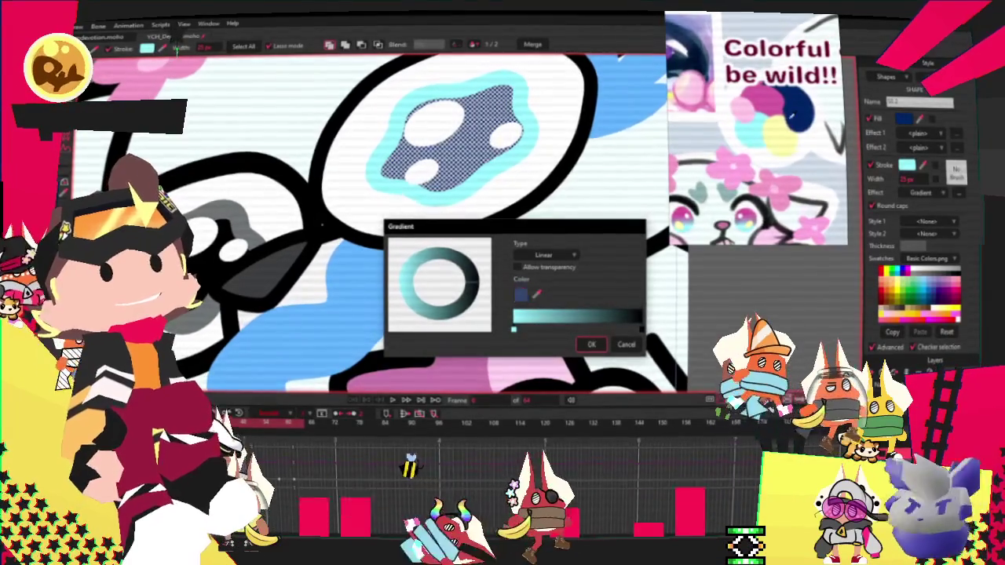
left_click(538, 296)
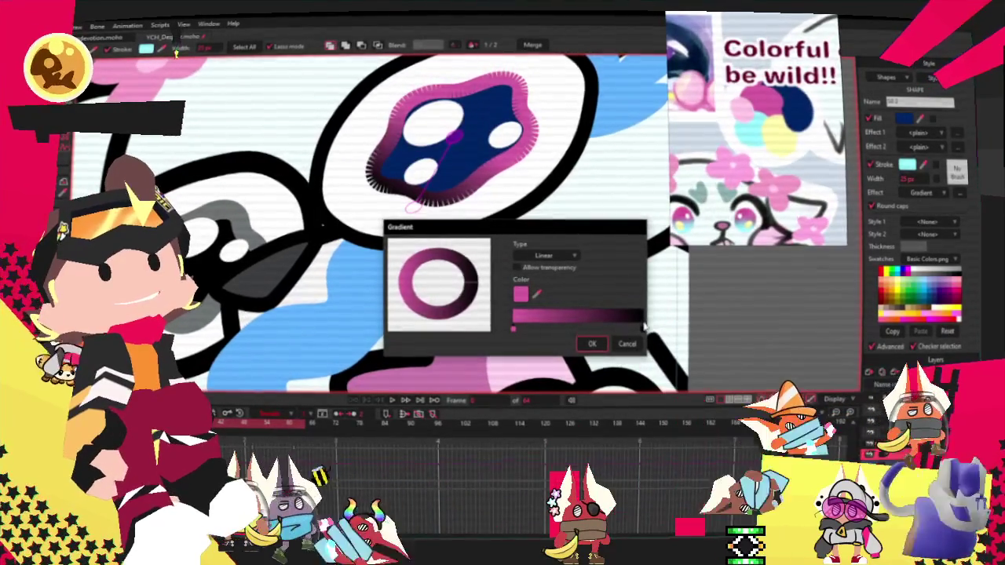
left_click(513, 329)
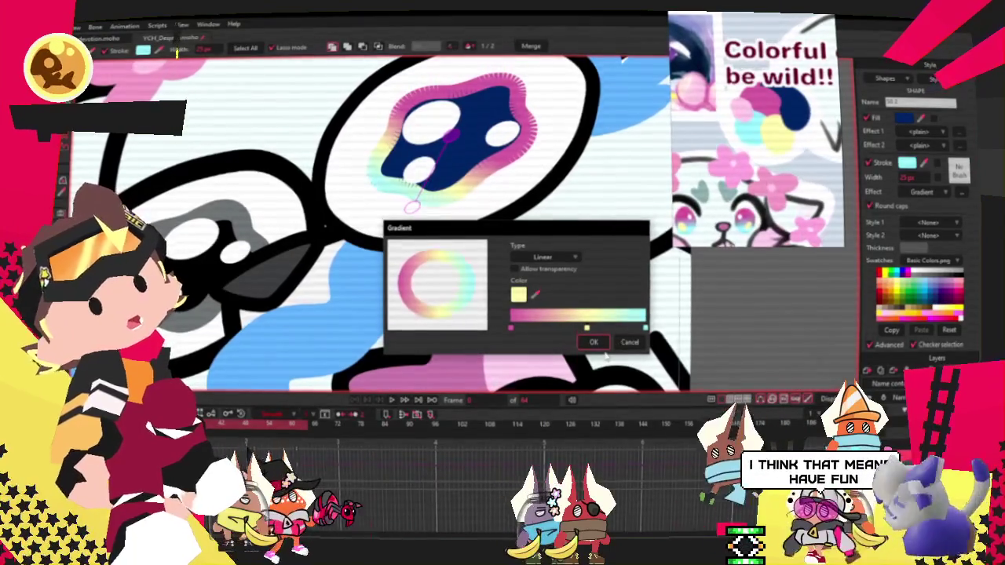
left_click(630, 342)
left_click_drag(450, 135, 455, 96)
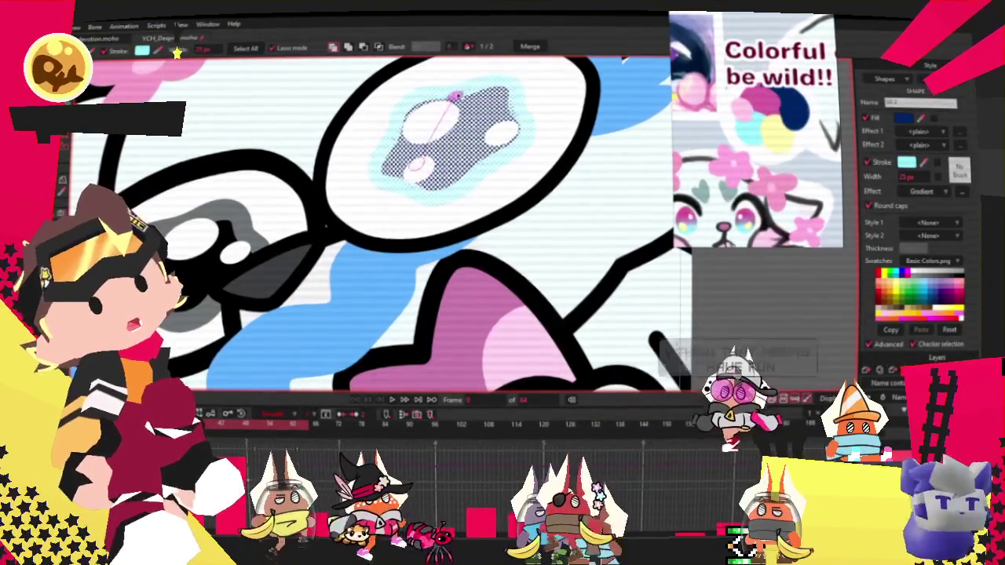
left_click(600, 223)
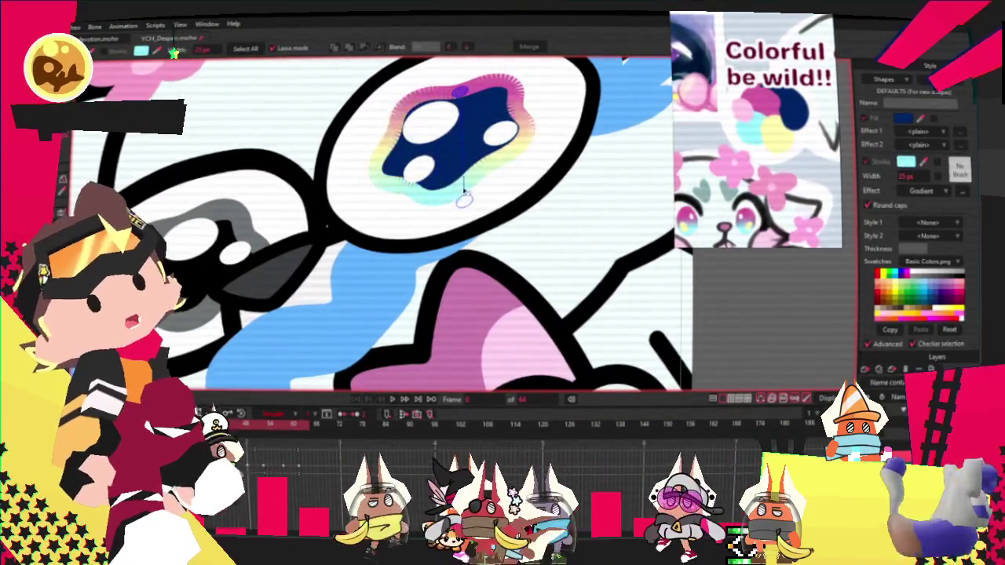
scroll(624, 59, "down", 2)
scroll(664, 250, "down", 2)
scroll(663, 250, "down", 2)
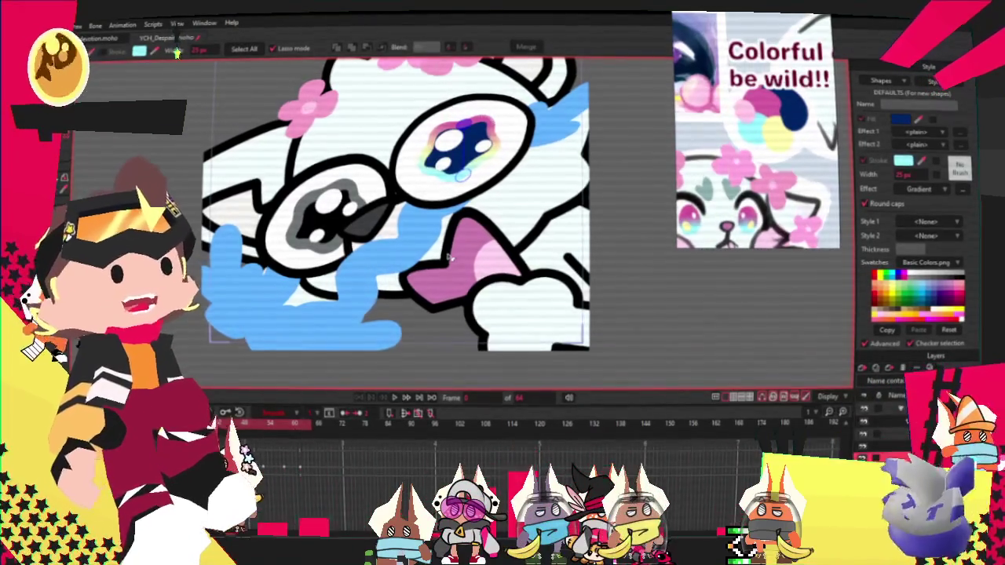
scroll(375, 213, "up", 2)
scroll(408, 189, "down", 1)
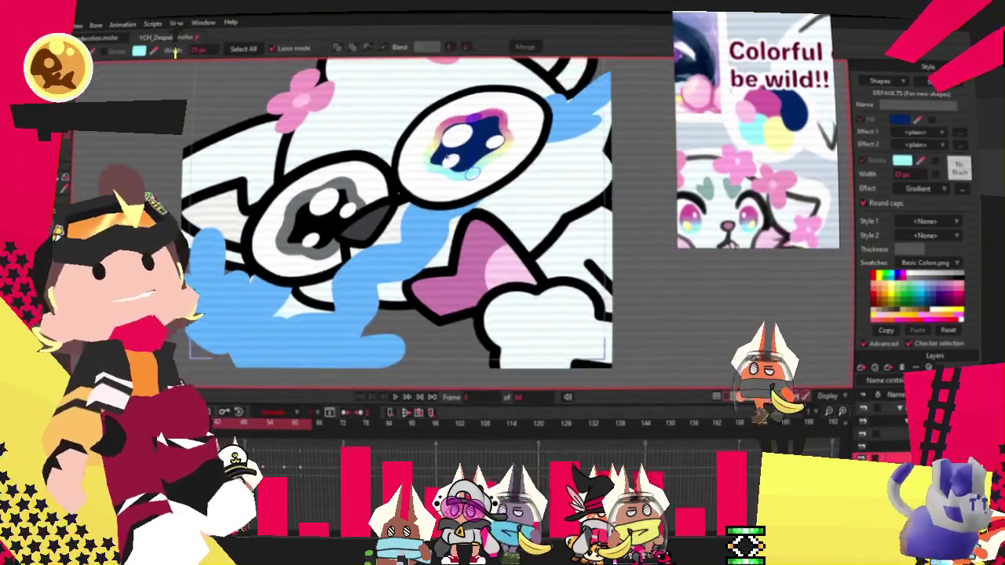
scroll(455, 157, "up", 2)
scroll(485, 128, "up", 1)
scroll(485, 128, "down", 1)
scroll(484, 128, "down", 1)
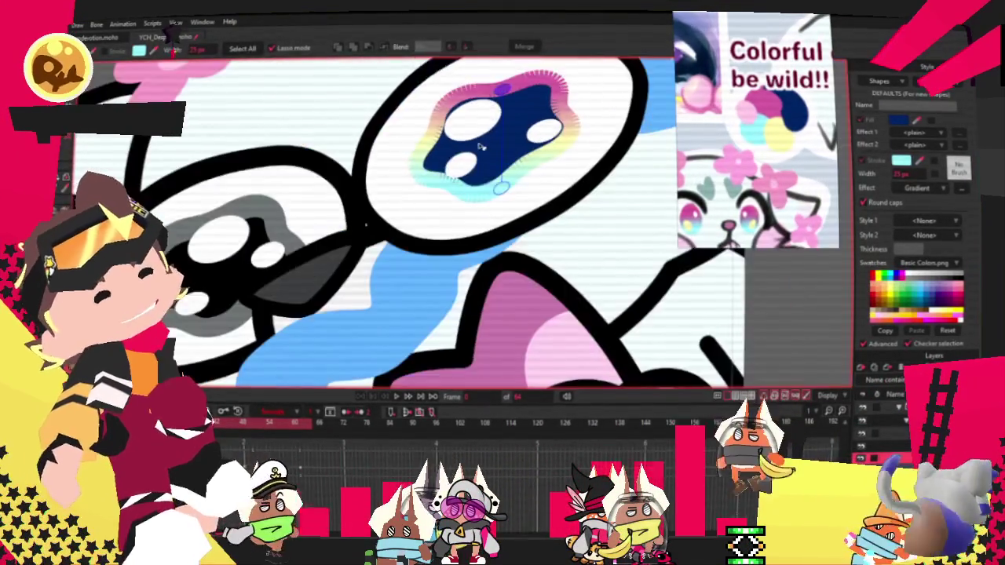
scroll(485, 128, "down", 1)
key("space")
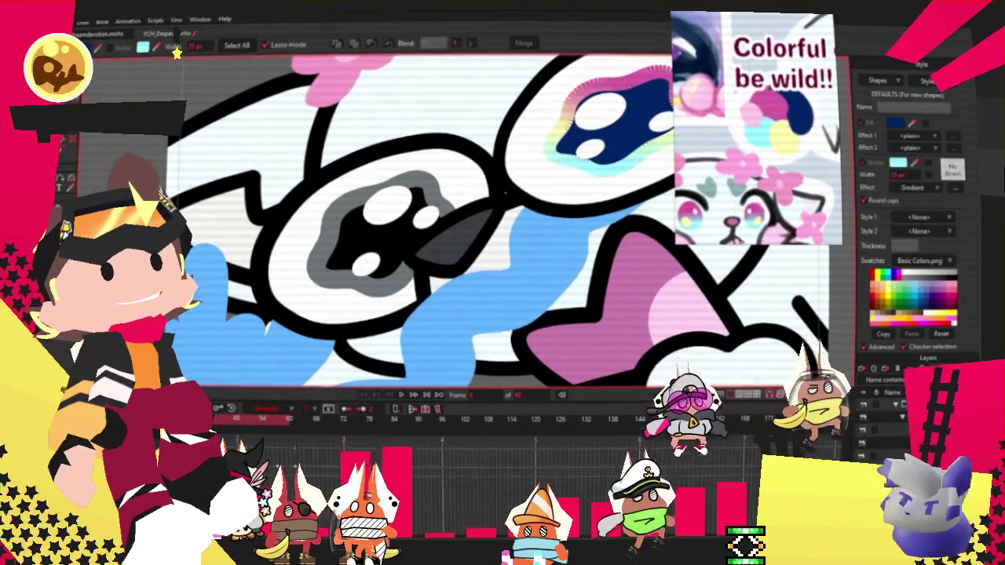
left_click(393, 244)
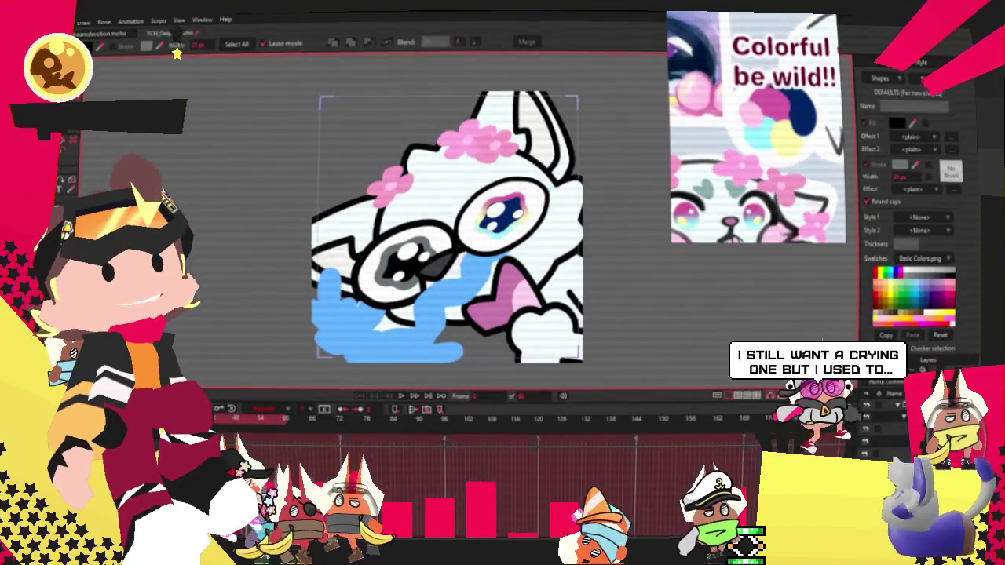
left_click_drag(582, 172, 548, 201)
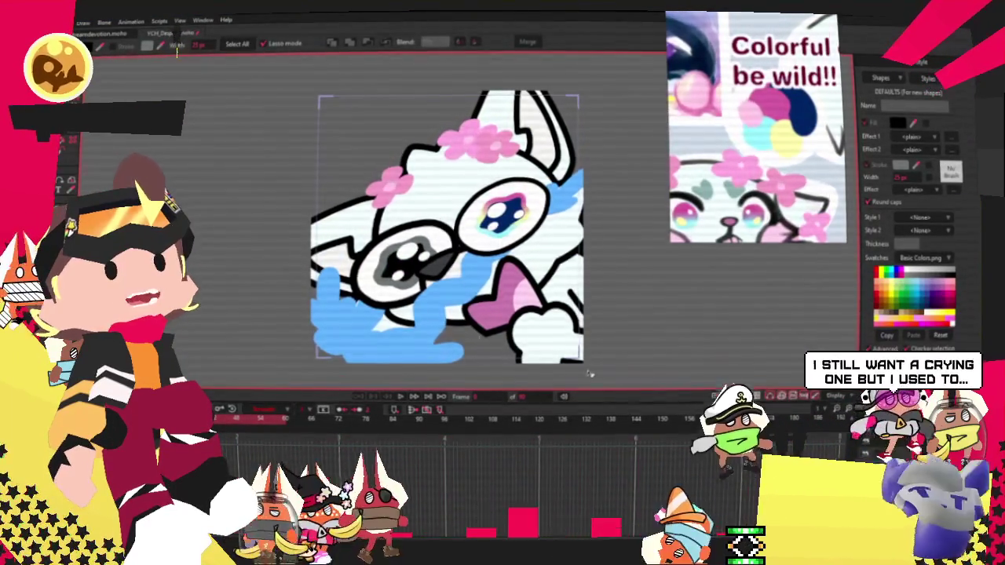
scroll(393, 299, "up", 5)
scroll(393, 298, "down", 2)
scroll(392, 299, "up", 2)
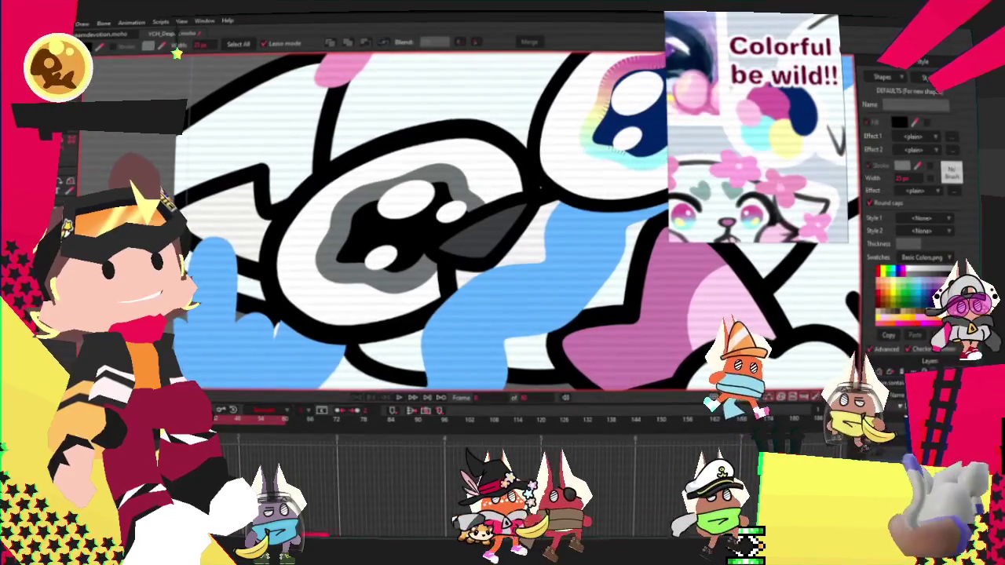
left_click(411, 287)
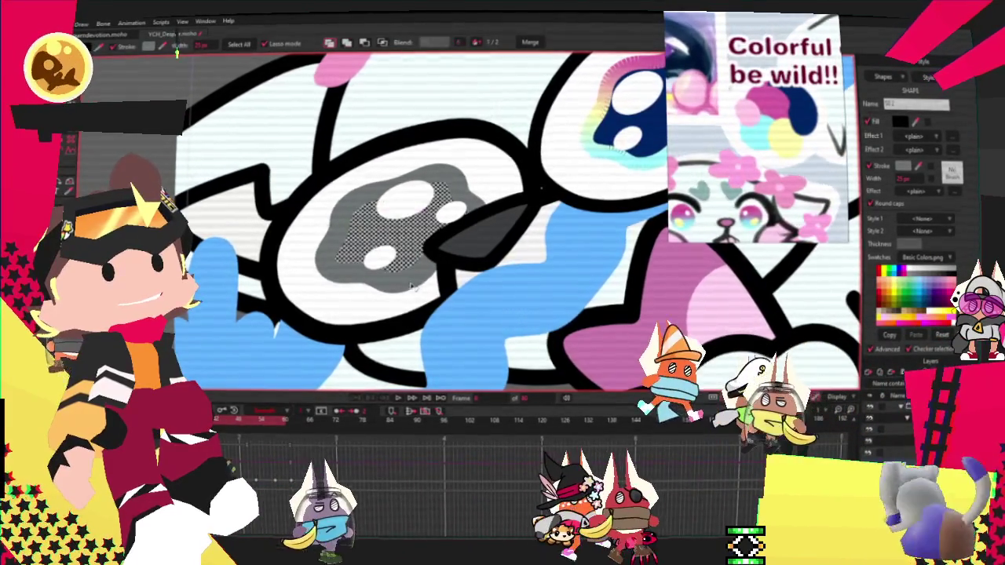
Apply a Gradient effect to the left pupil's outline with pink, pale yellow and cyan stops
scroll(411, 287, "down", 3)
scroll(586, 148, "up", 3)
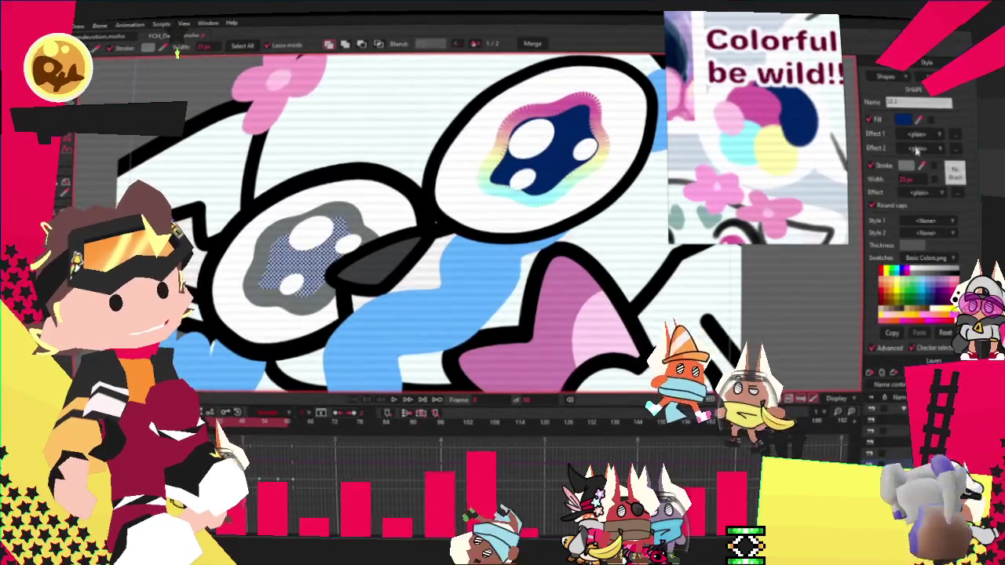
left_click(924, 193)
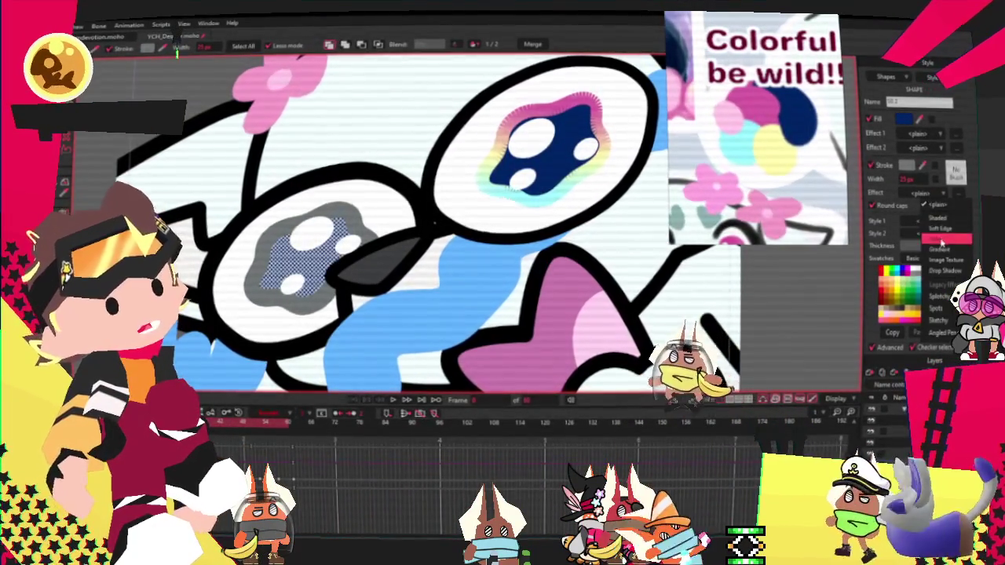
left_click(941, 249)
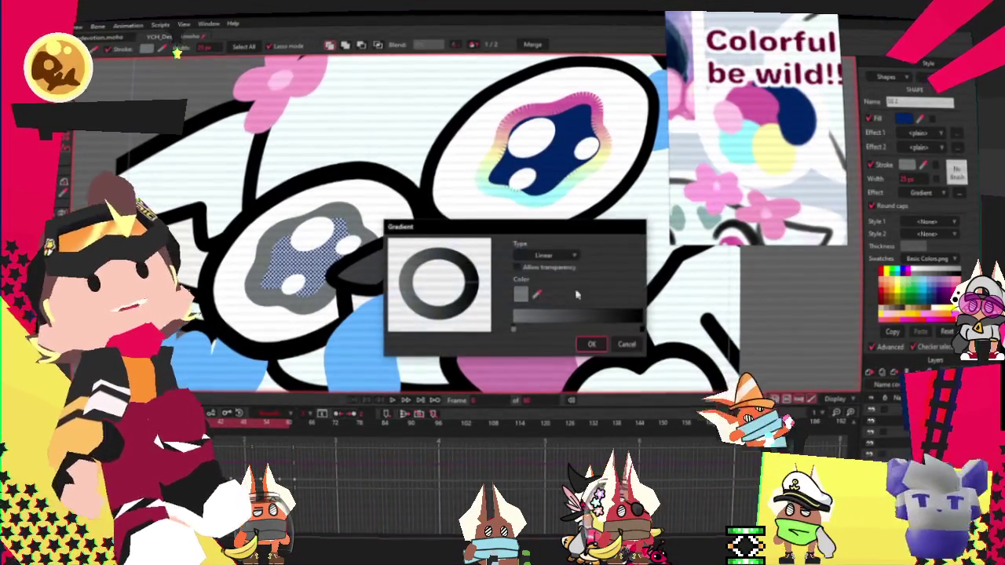
left_click(623, 313)
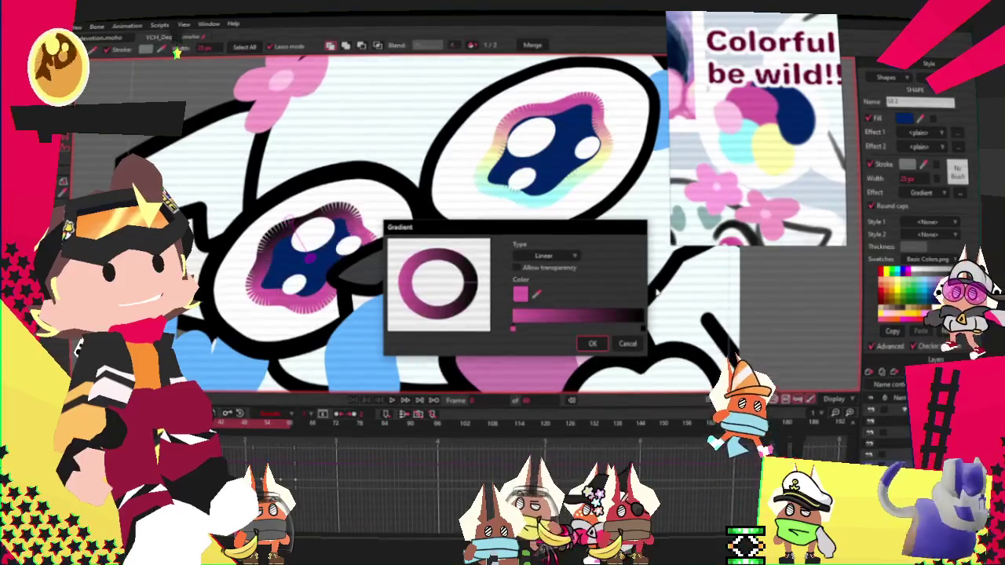
left_click(537, 293)
left_click(774, 153)
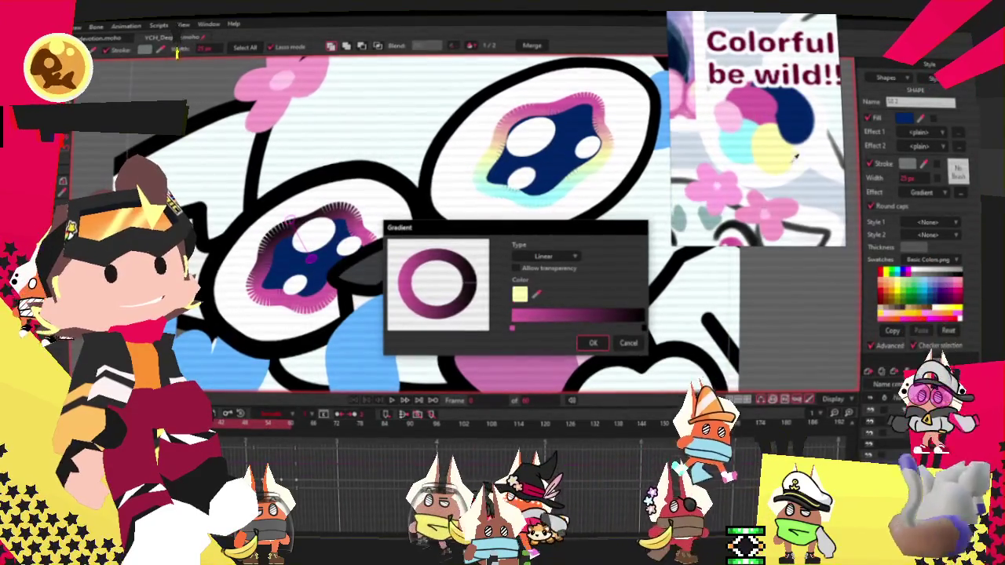
left_click(585, 328)
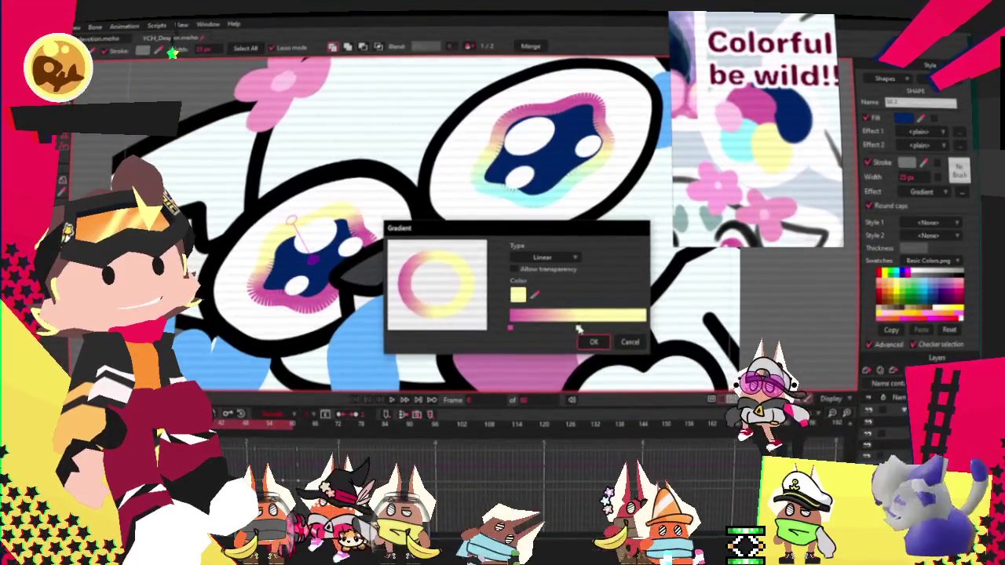
left_click(534, 294)
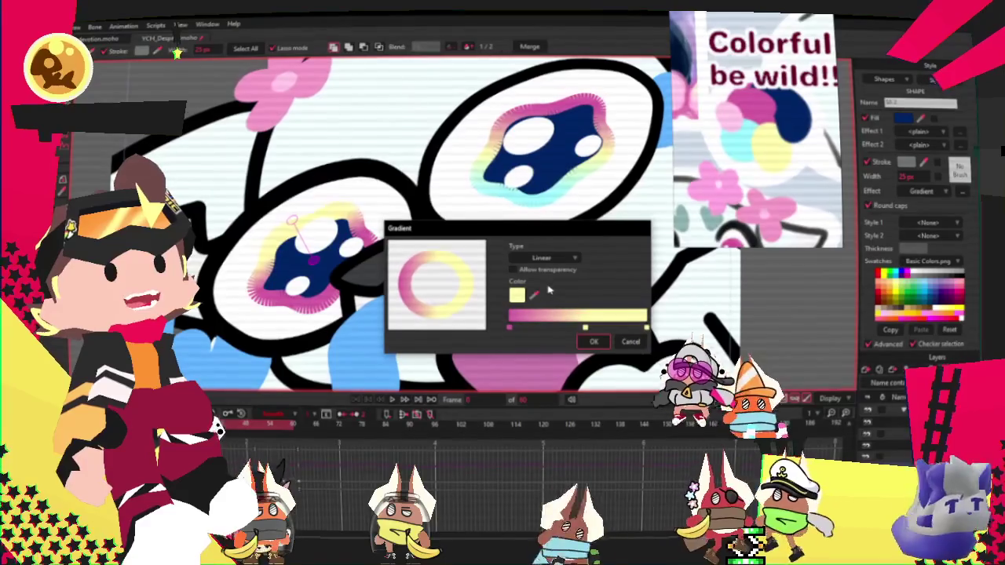
left_click(750, 125)
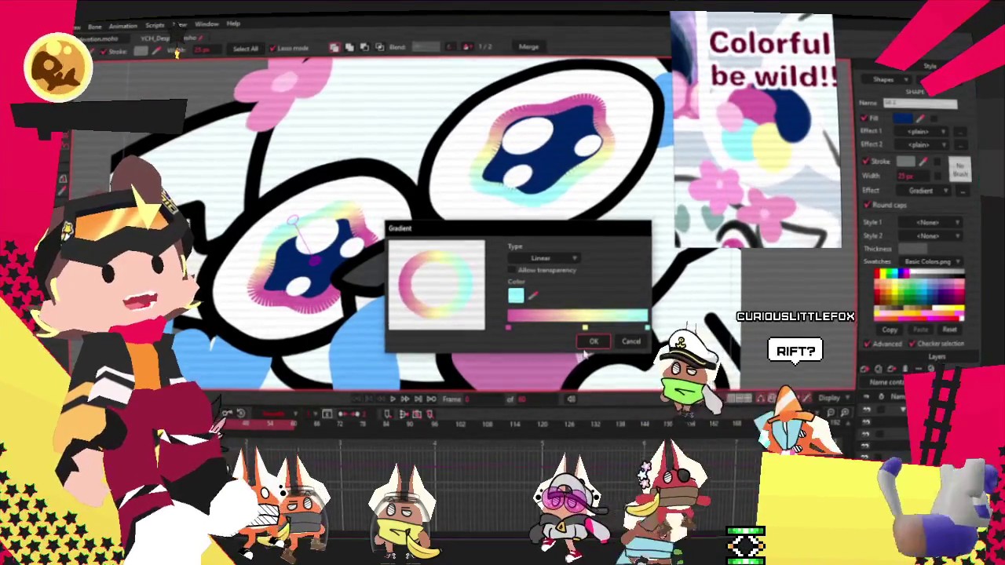
left_click(593, 342)
Angle the left pupil's gradient so the pink sits along the top
left_click(760, 324)
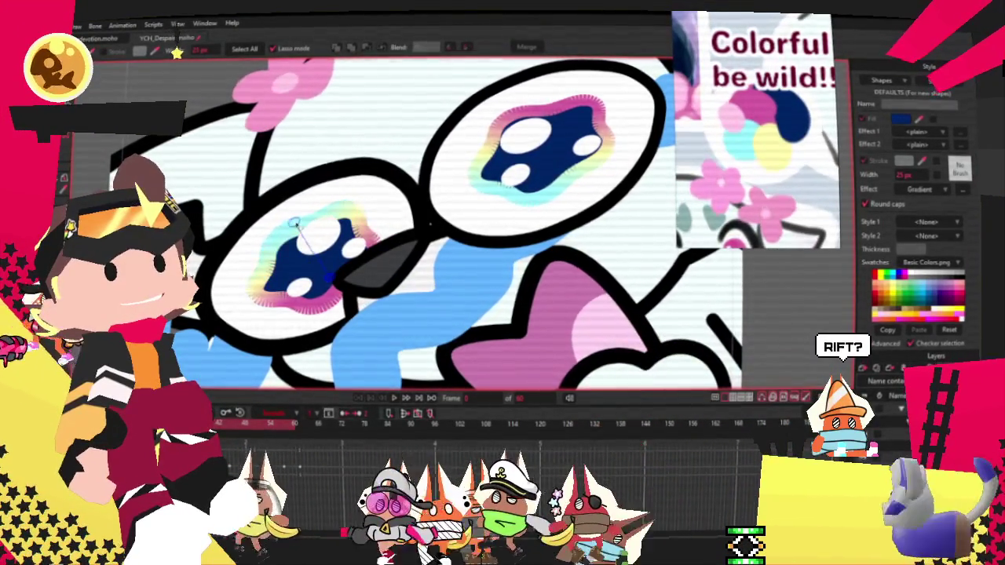
left_click_drag(294, 227, 322, 272)
left_click_drag(358, 337, 336, 289)
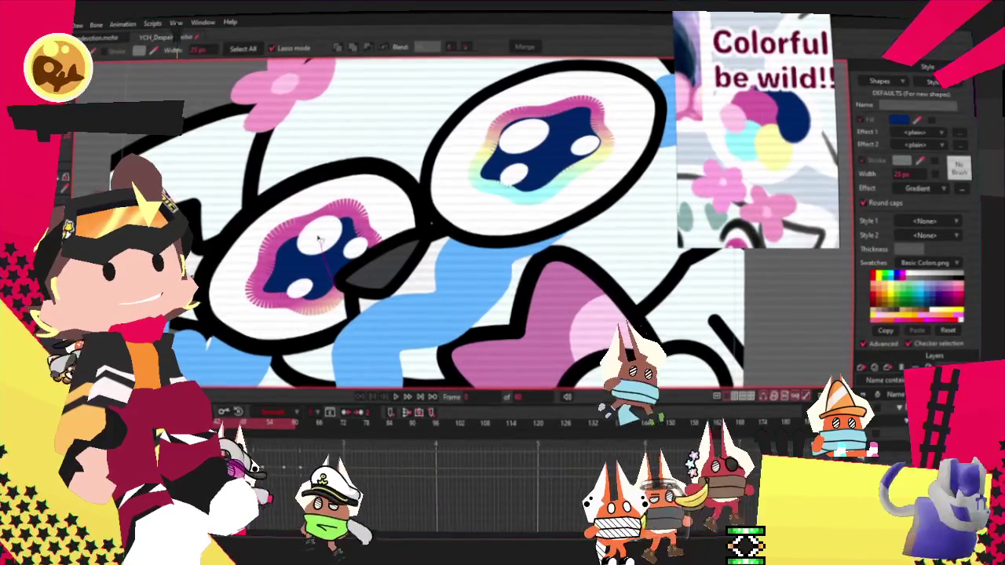
left_click_drag(304, 222, 328, 263)
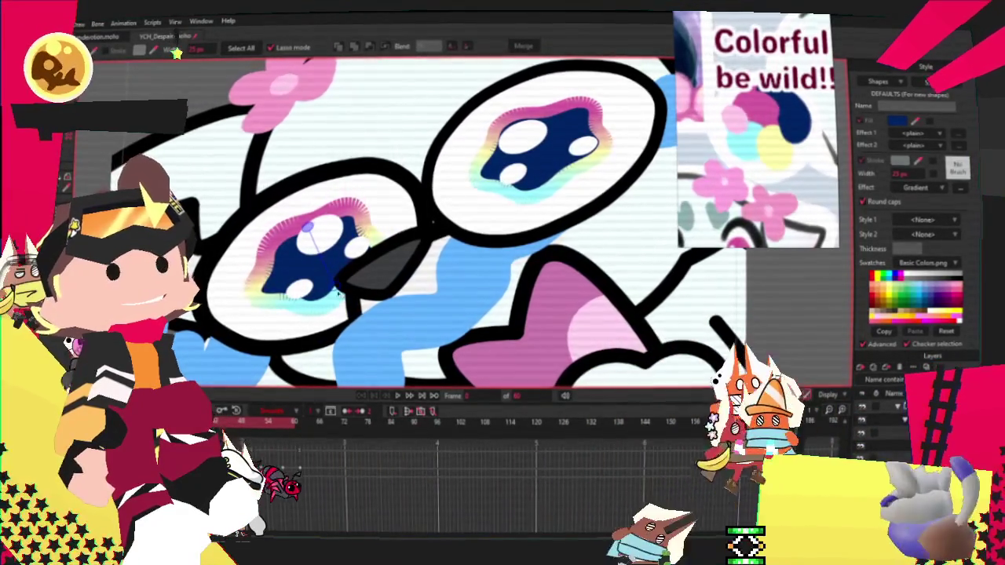
scroll(557, 271, "down", 3)
scroll(558, 271, "up", 3)
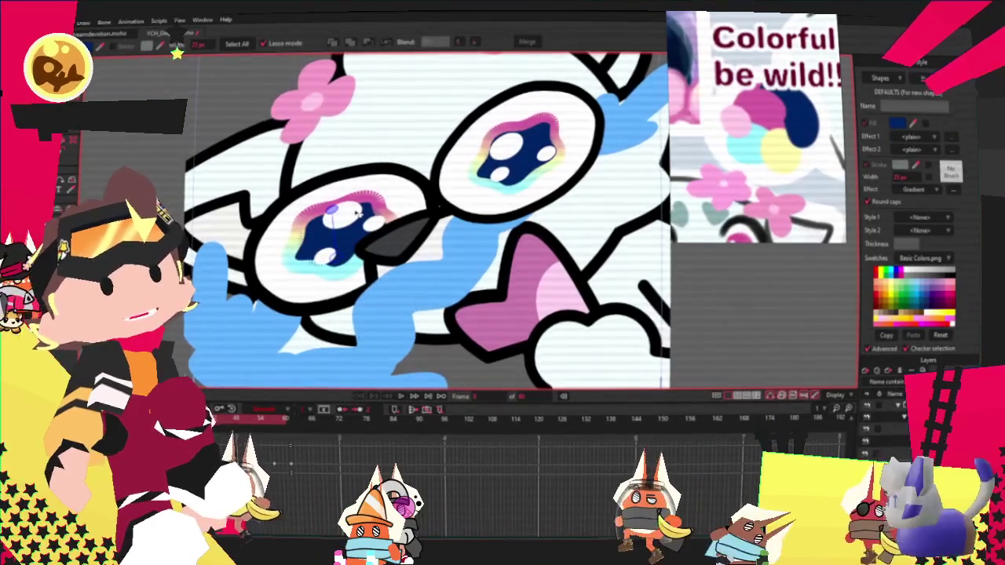
scroll(357, 196, "up", 1)
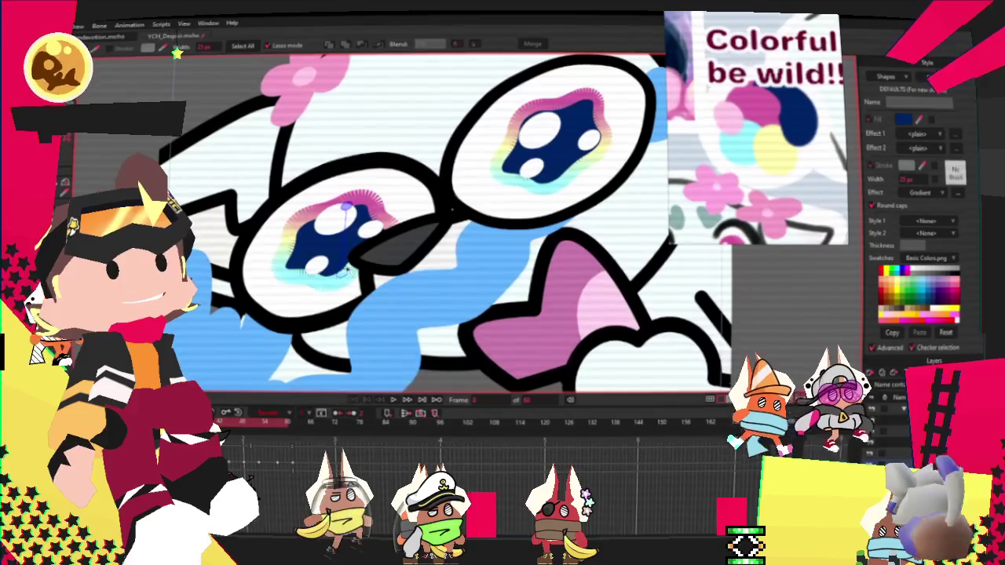
scroll(407, 245, "down", 5)
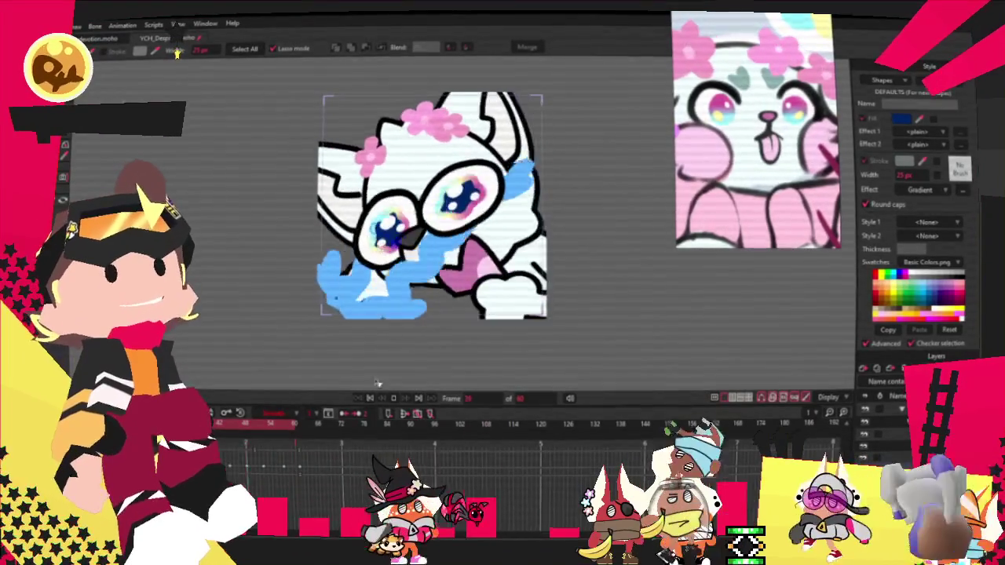
scroll(399, 247, "up", 3)
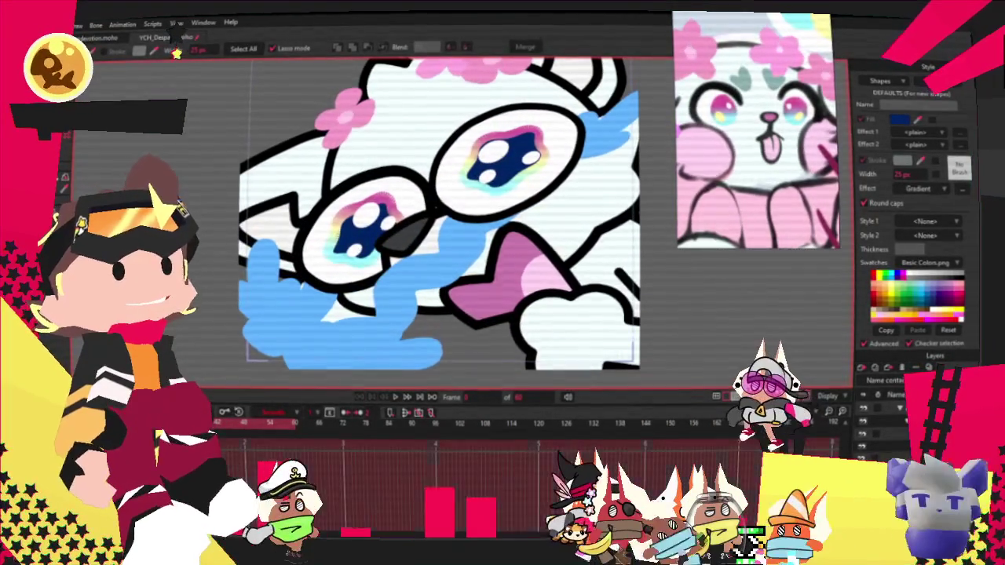
scroll(458, 189, "up", 2)
scroll(458, 188, "up", 3)
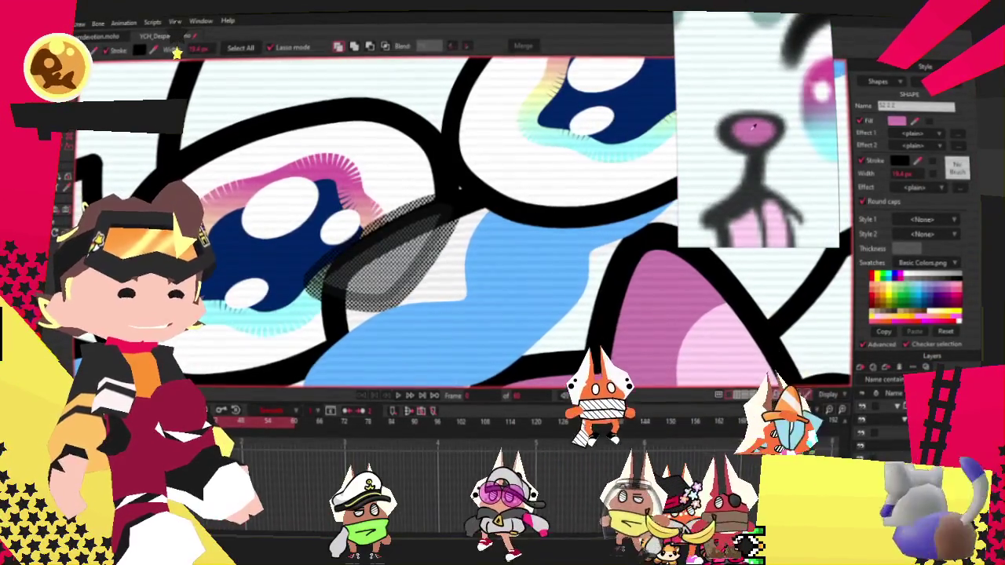
scroll(460, 188, "down", 2)
scroll(459, 188, "down", 2)
scroll(459, 189, "up", 2)
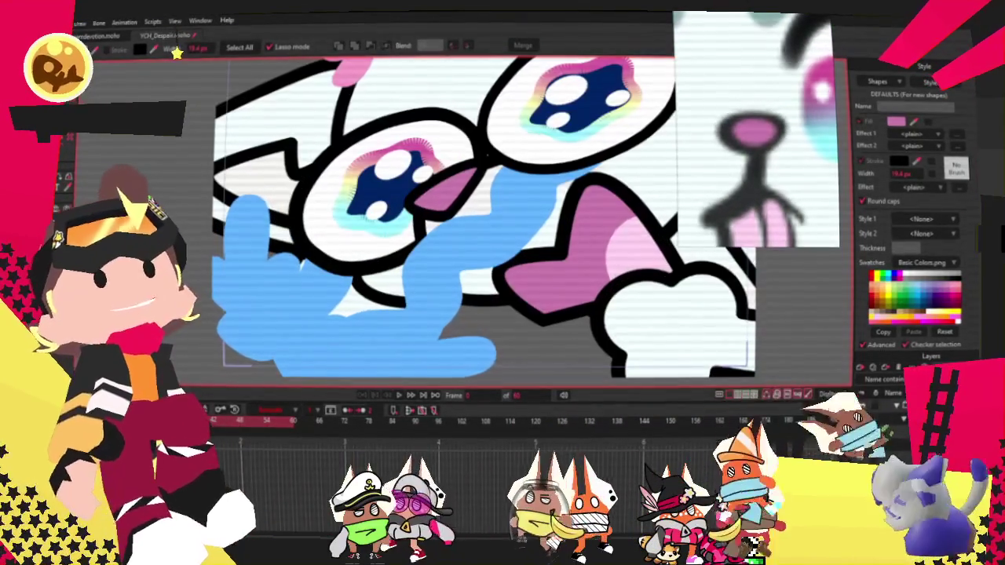
Pull a blue-shape point up-right and shrink the pink piece between the glasses
key("t")
scroll(448, 212, "up", 3)
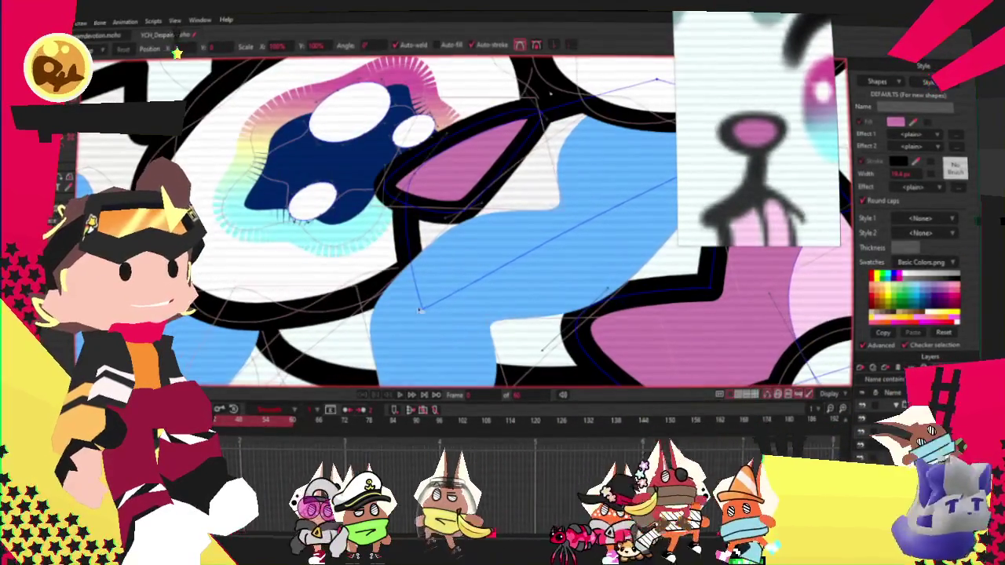
left_click_drag(420, 311, 481, 275)
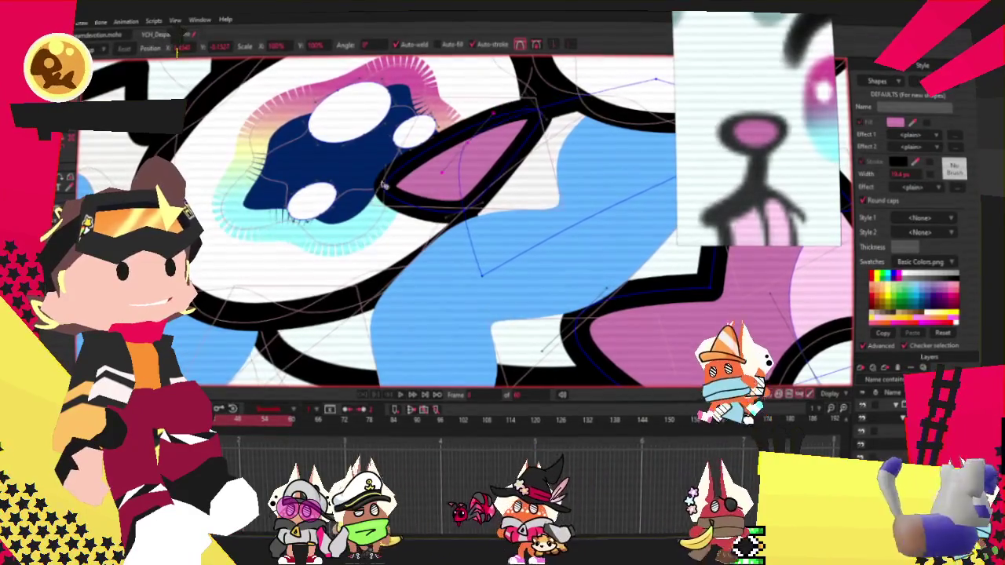
mouse_move(478, 210)
left_mouse_down()
mouse_move(518, 171)
mouse_move(455, 155)
left_mouse_up()
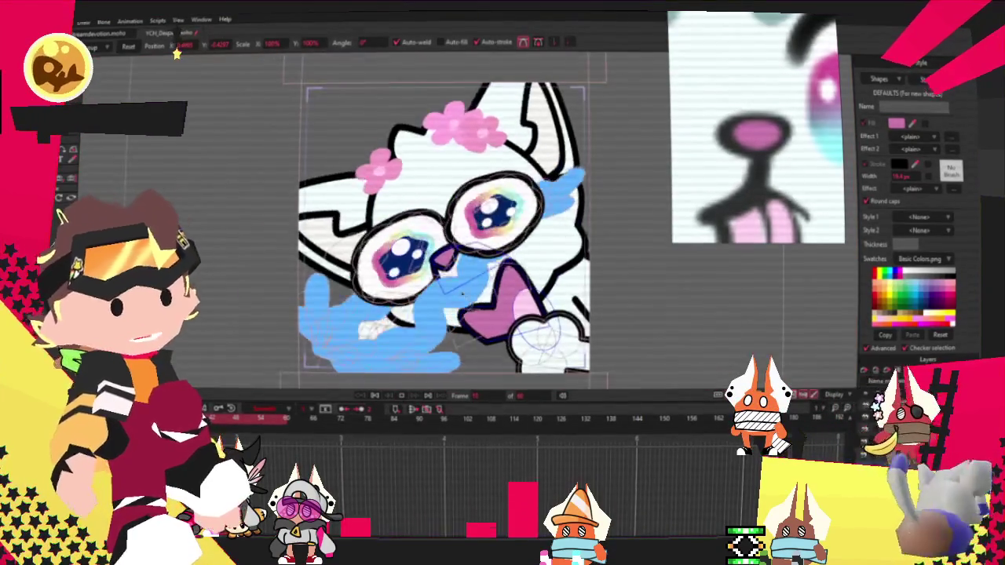
Move the small pink shape slightly lower on another frame, then preview the animation
scroll(440, 276, "down", 2)
scroll(414, 376, "up", 2)
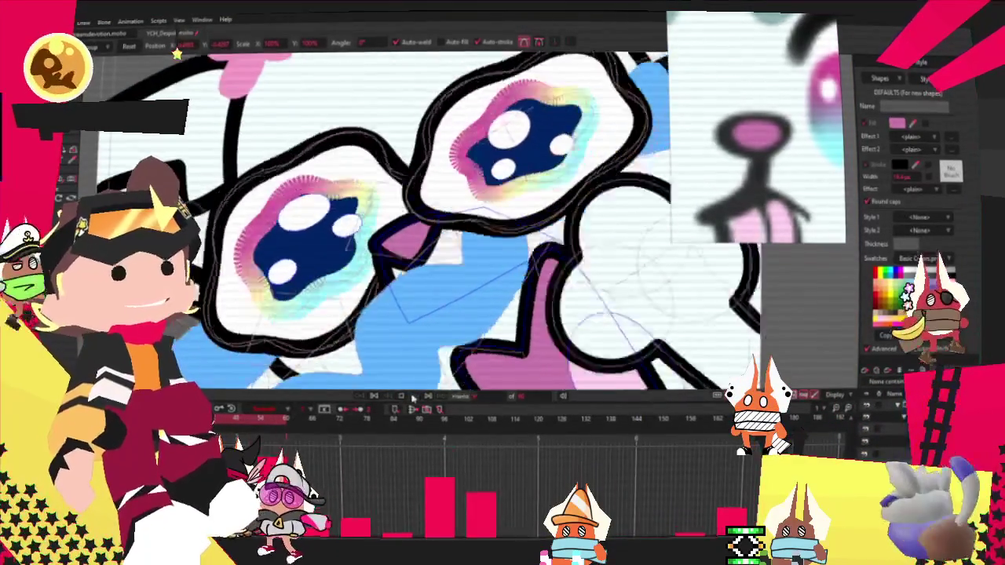
scroll(388, 310, "up", 2)
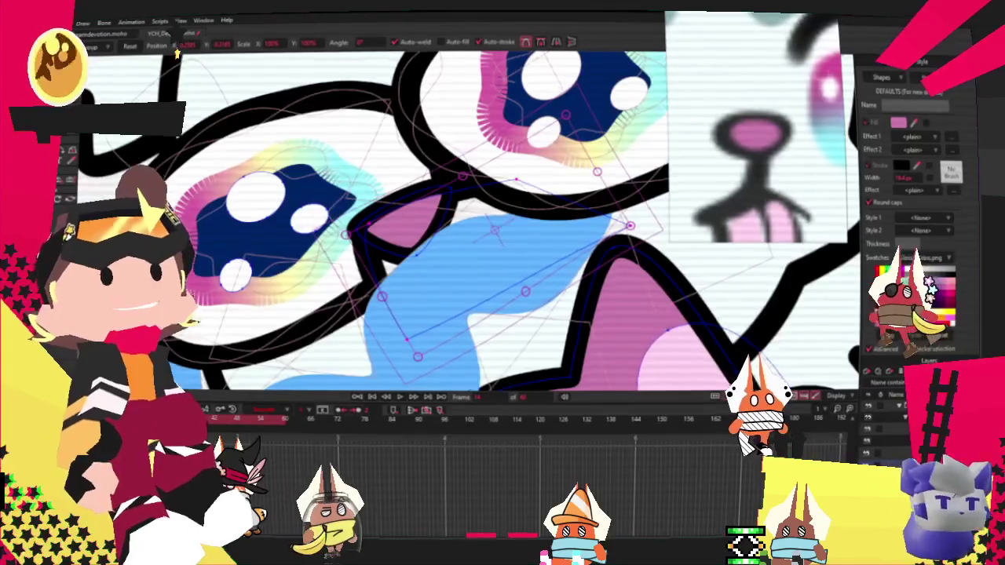
key("Left")
key("Left")
key("Left")
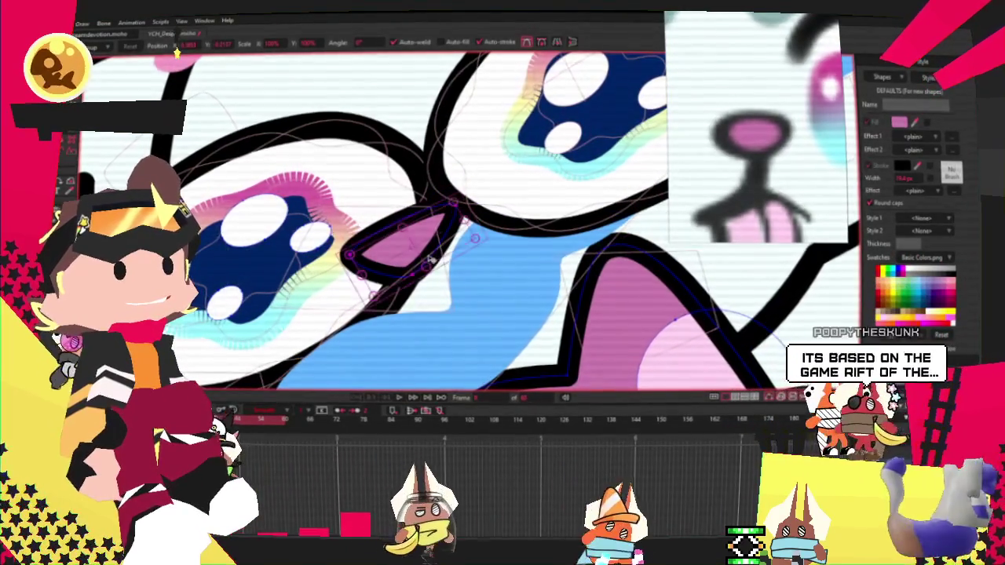
left_click_drag(430, 259, 428, 286)
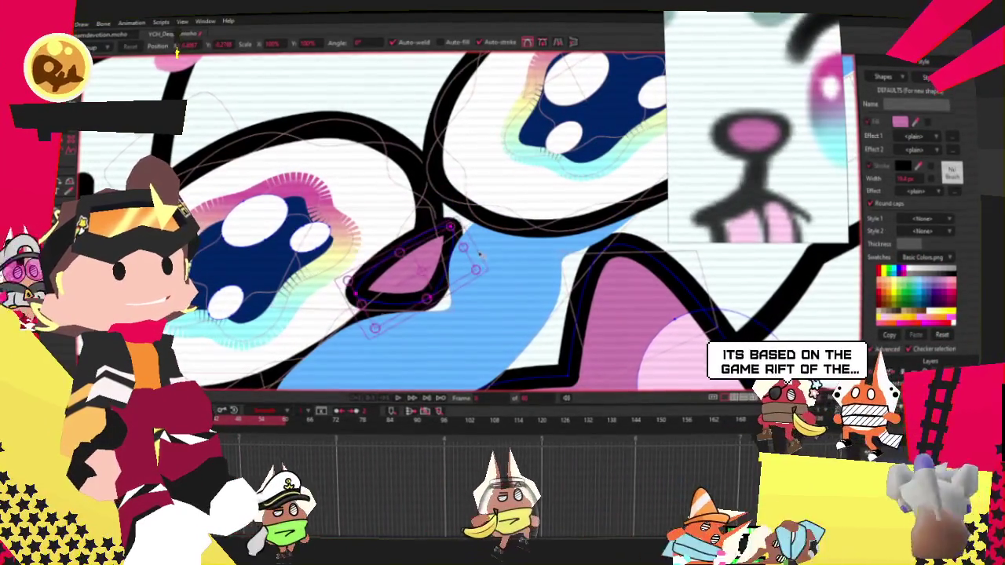
left_click(396, 399)
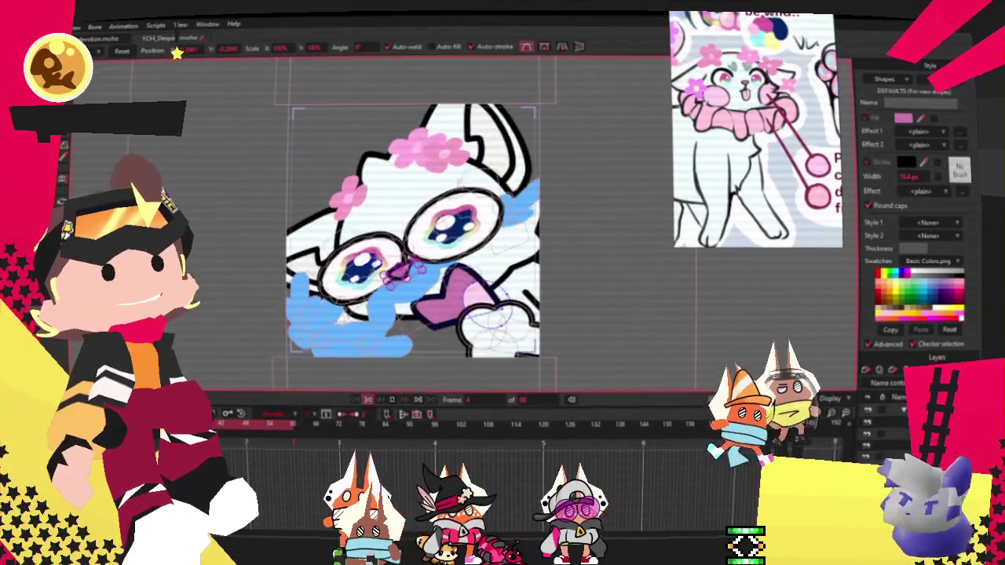
Stop playback at the first frame and select the left glasses outline
key("space")
scroll(706, 340, "up", 3)
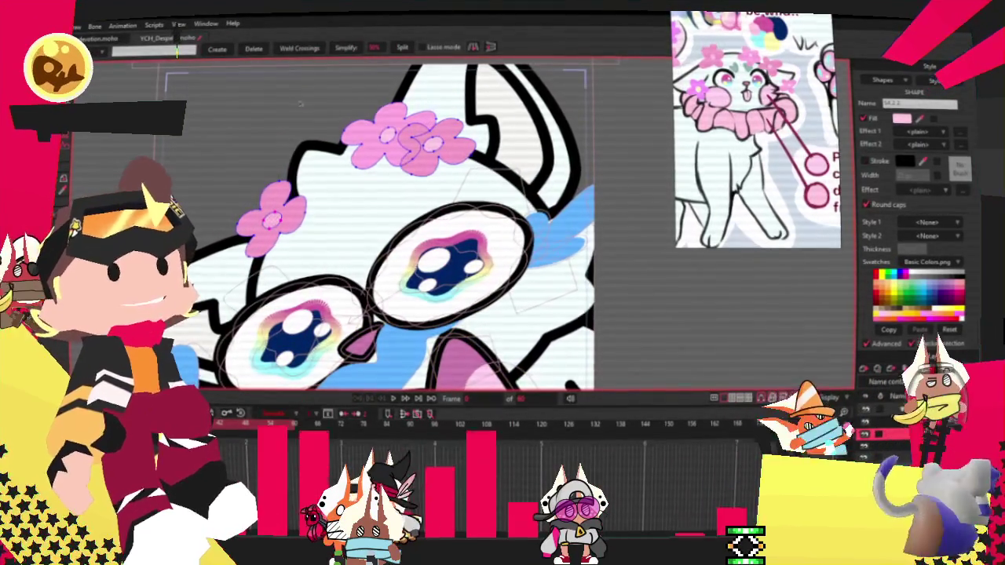
left_click(322, 86)
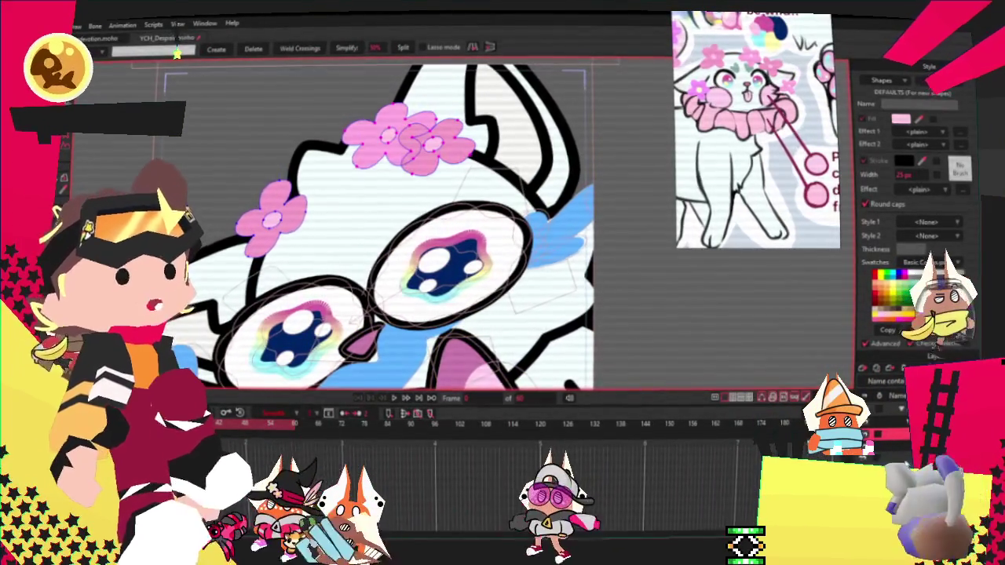
scroll(476, 210, "down", 3)
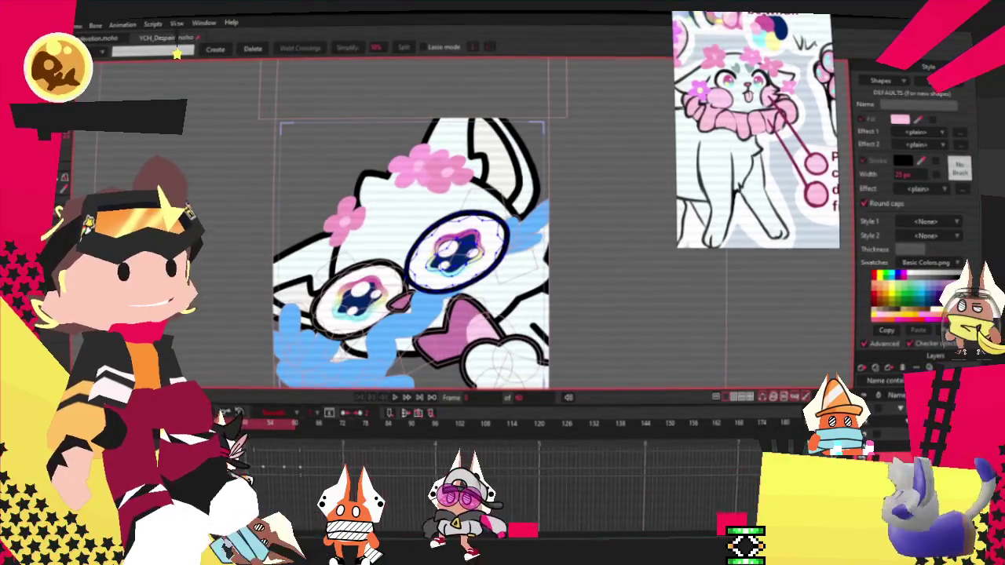
left_click(357, 298)
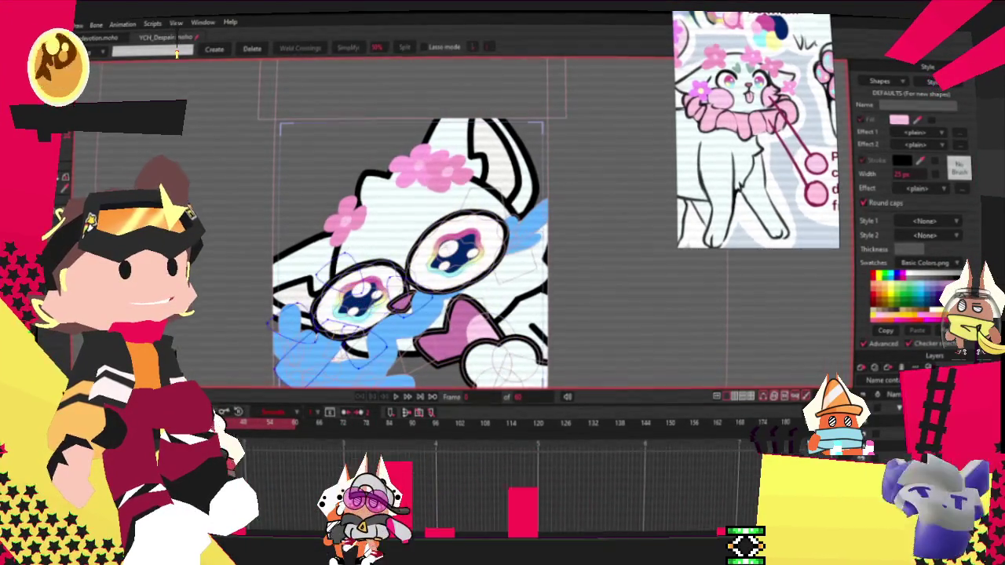
Nudge the flower cluster on the cat's head to a new position
scroll(550, 290, "up", 2)
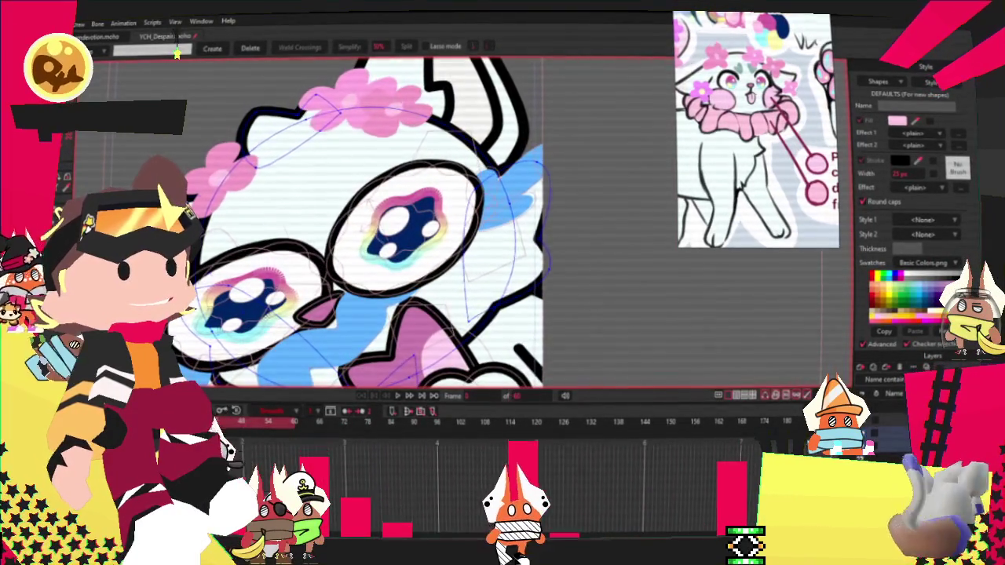
scroll(380, 208, "down", 3)
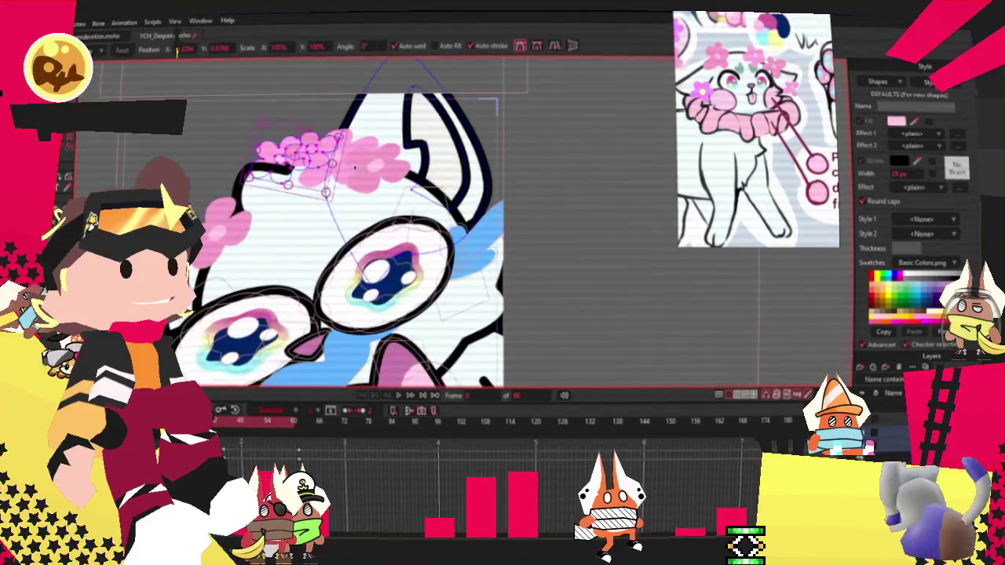
left_click_drag(355, 166, 352, 172)
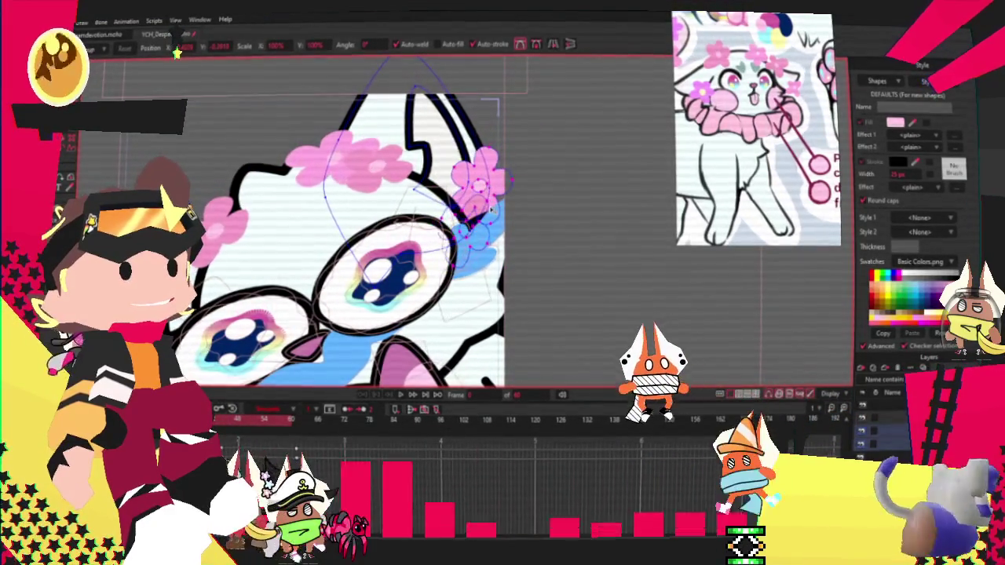
scroll(477, 212, "up", 2)
scroll(479, 218, "up", 2)
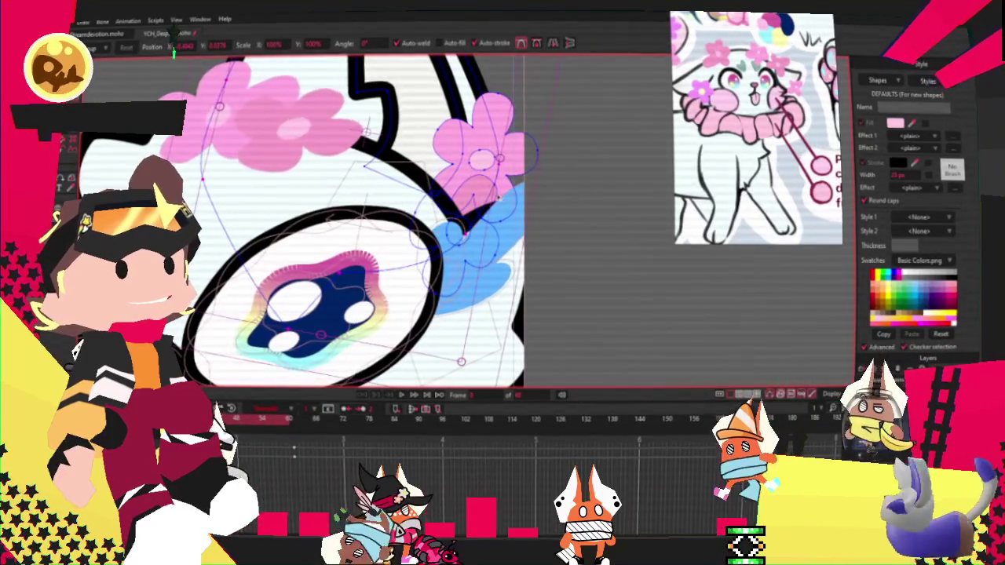
scroll(459, 233, "up", 2)
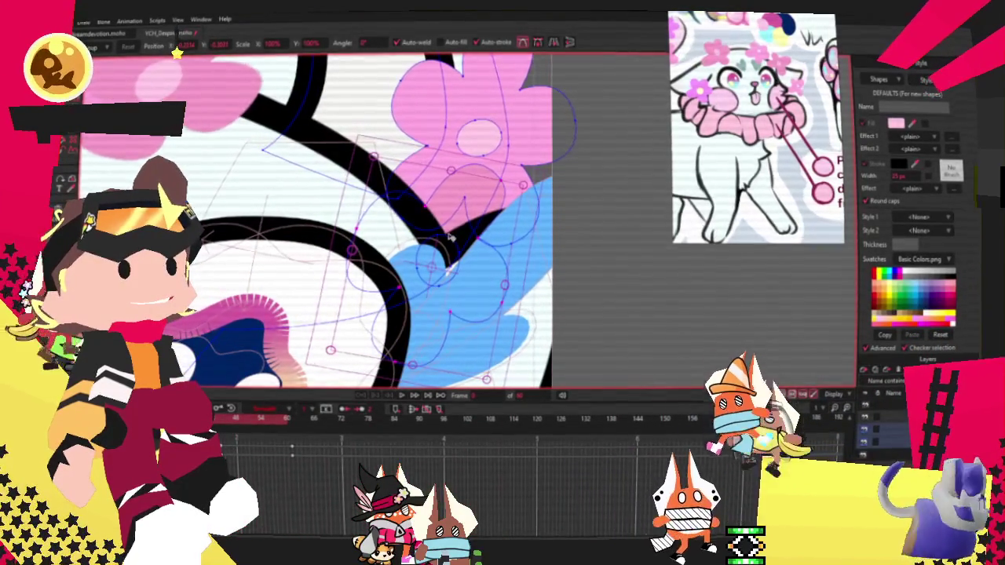
scroll(451, 239, "down", 5)
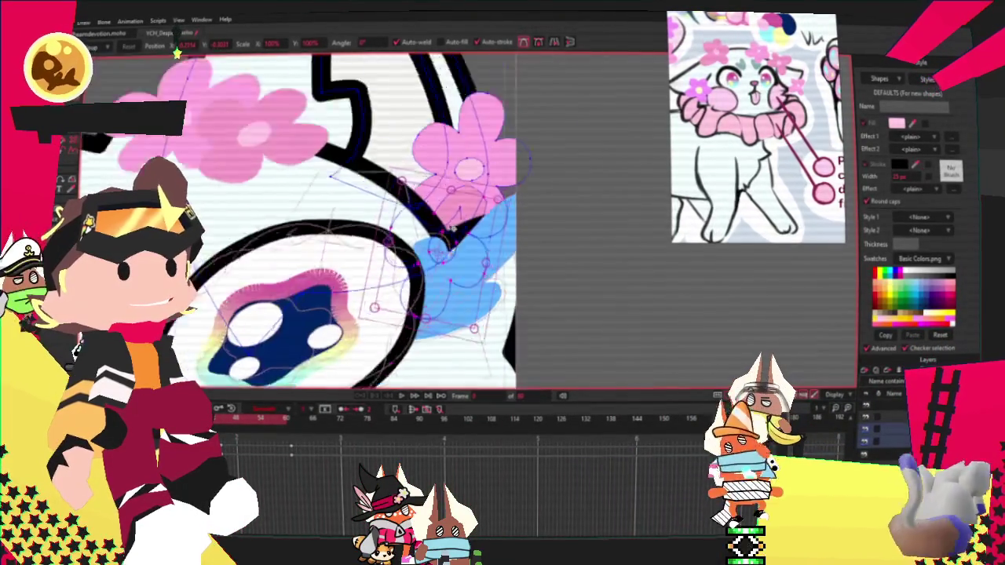
scroll(452, 239, "down", 5)
scroll(416, 243, "up", 3)
scroll(416, 244, "down", 2)
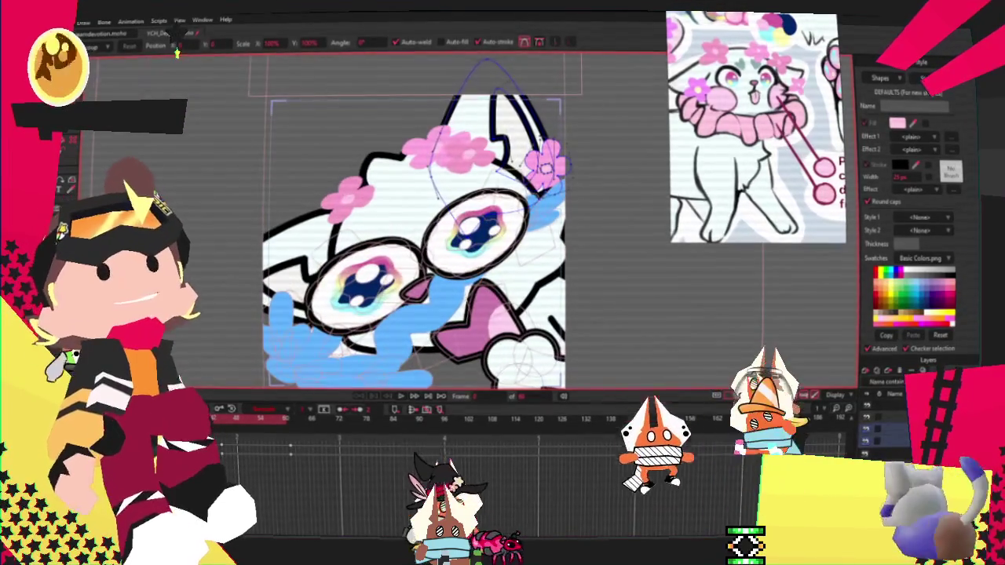
scroll(265, 235, "up", 3)
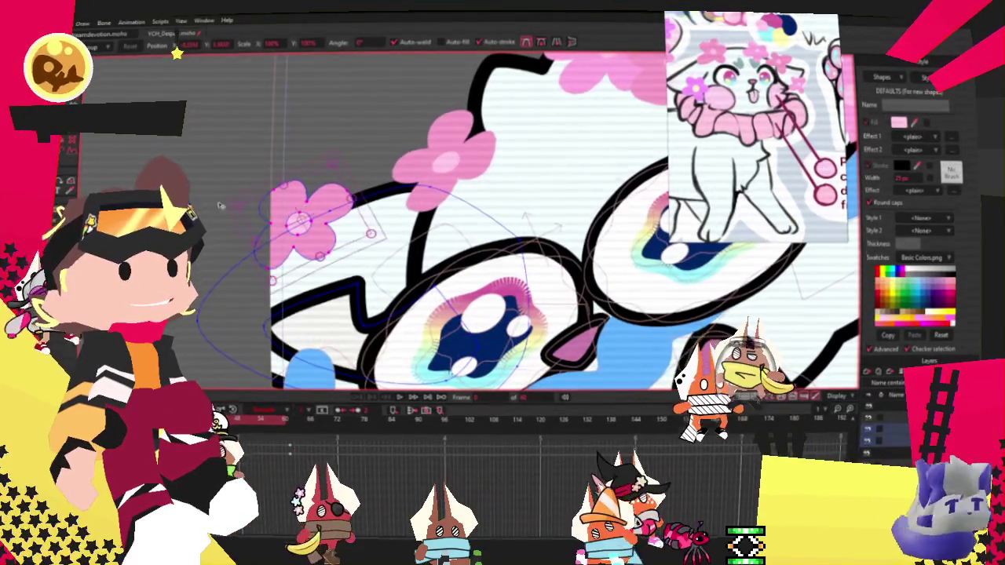
key("q")
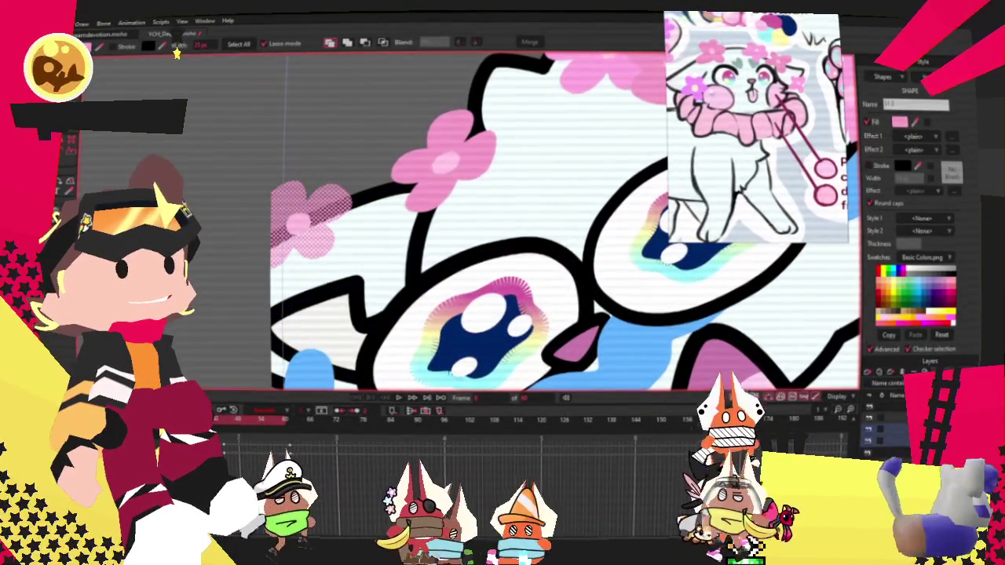
Clear the selection, pick a flower shape in the crown, then fit the whole frame in view
key("ctrl+shift+a")
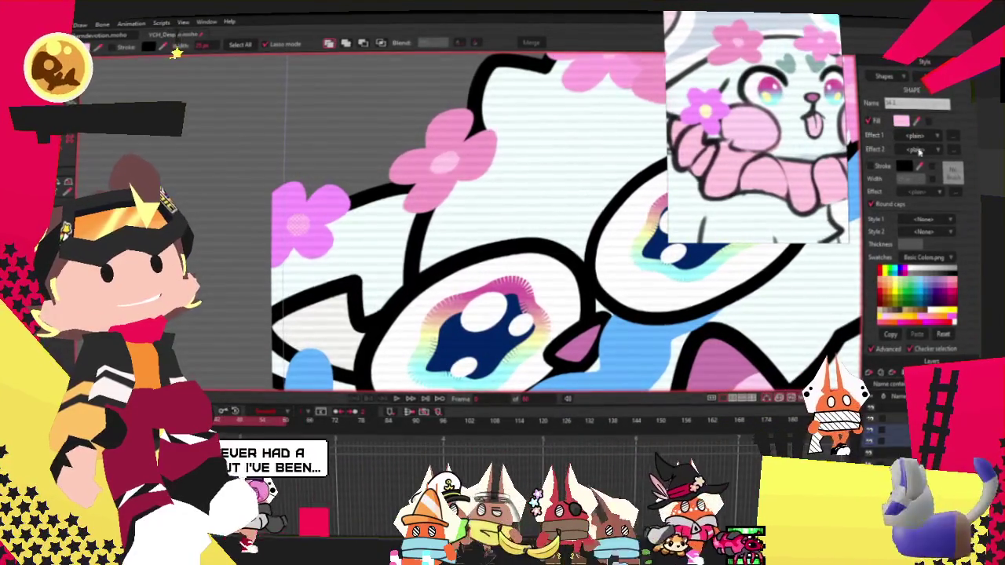
key("ctrl+shift+a")
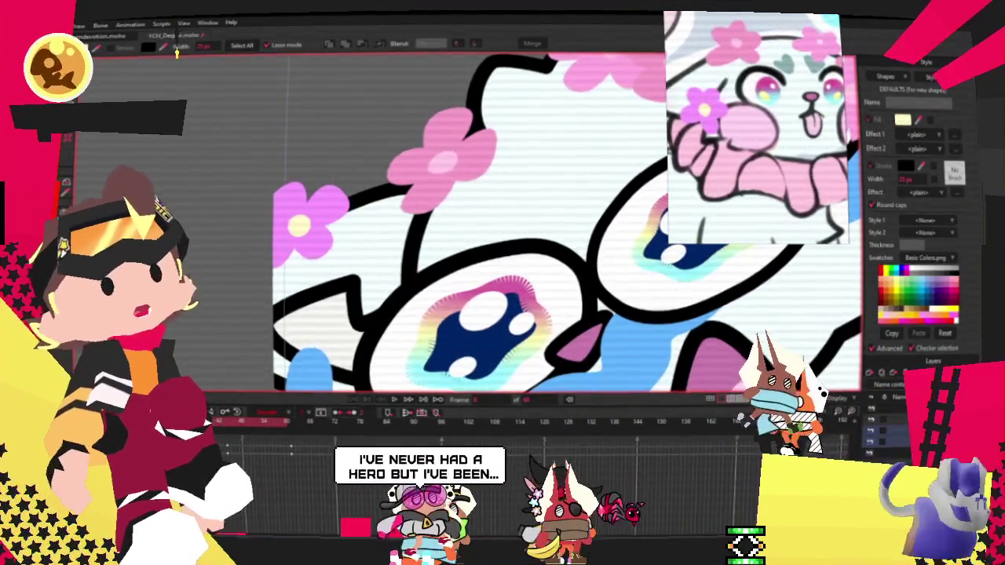
scroll(136, 101, "down", 5)
scroll(236, 118, "up", 2)
scroll(275, 125, "down", 1)
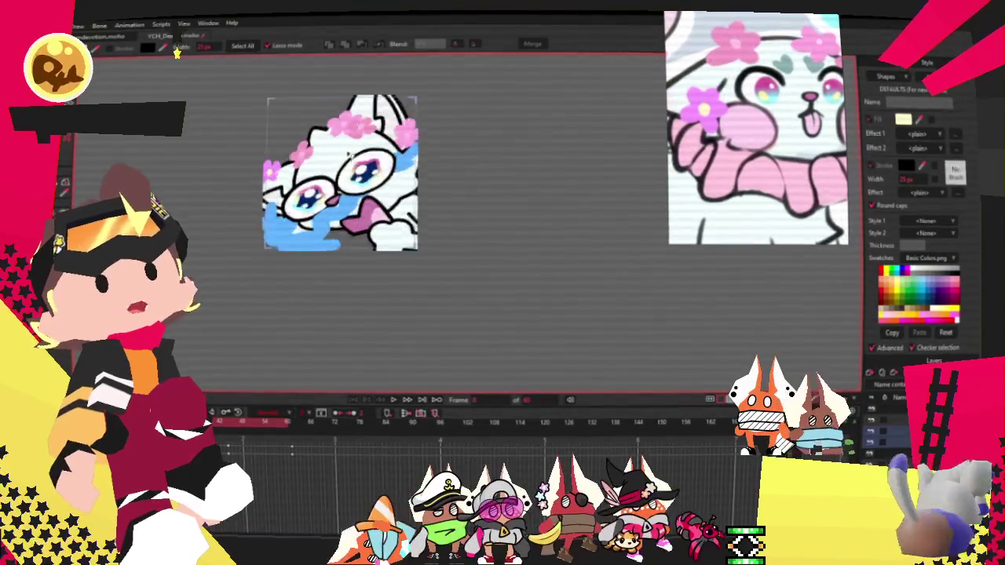
scroll(314, 141, "up", 3)
scroll(319, 143, "up", 3)
scroll(381, 174, "down", 1)
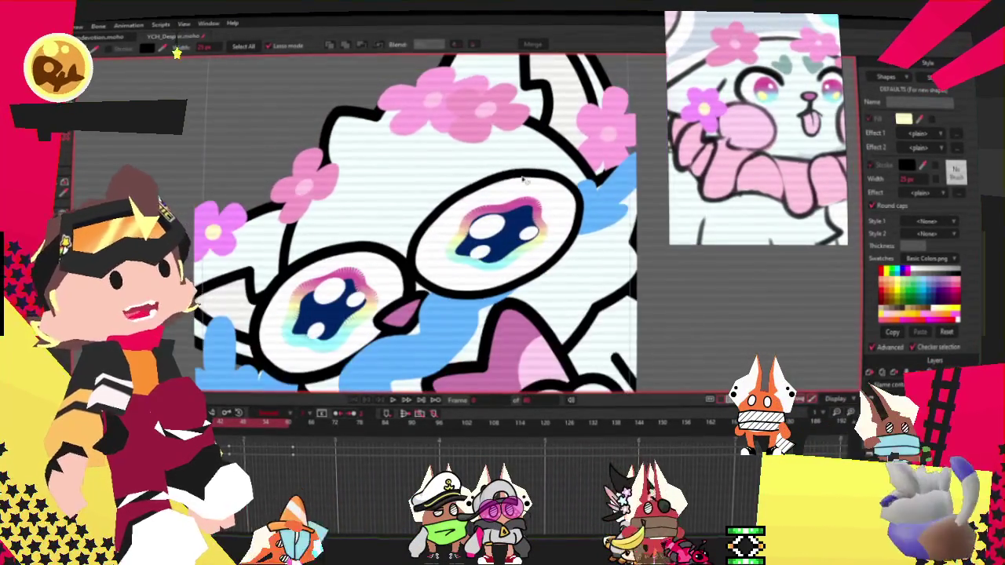
scroll(401, 161, "down", 1)
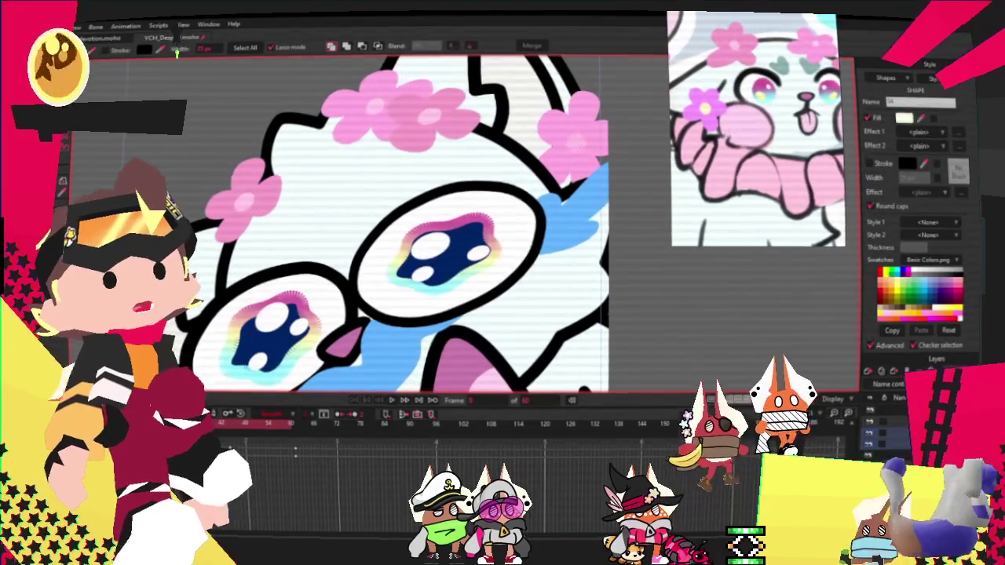
left_click(654, 341)
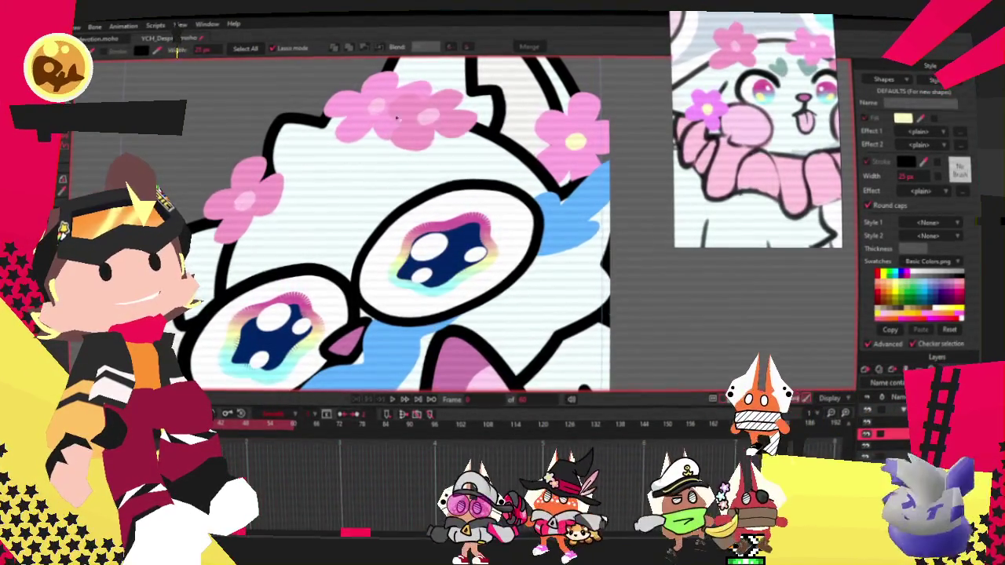
left_click(574, 141)
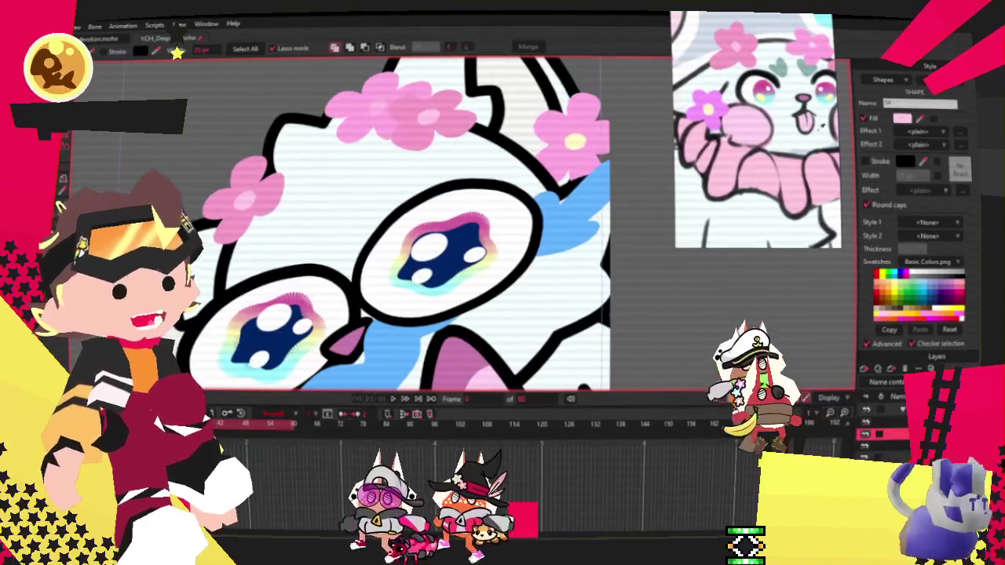
key("ctrl+r")
key("ctrl+d")
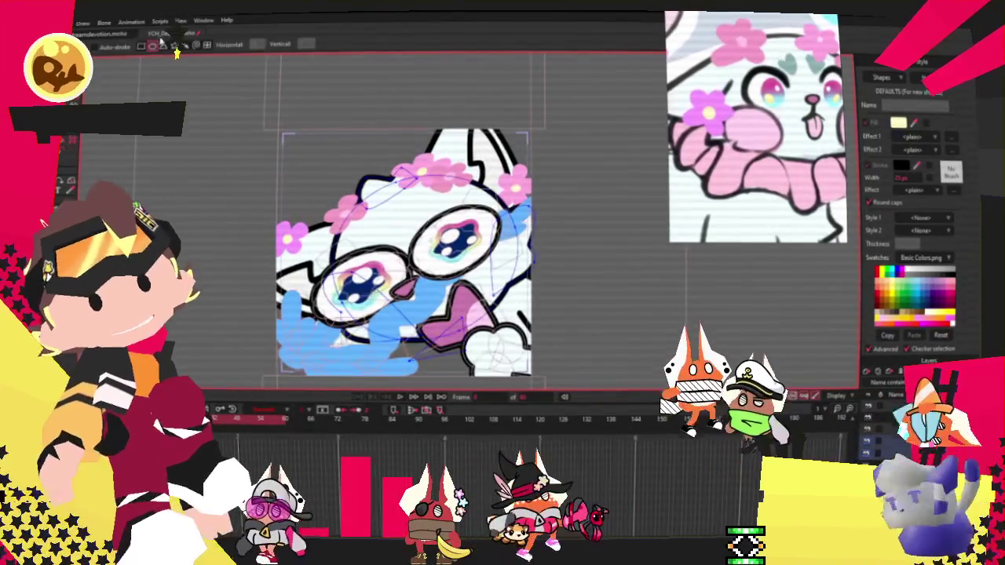
Draw a flower-pink oval right of the face and reshape the blue and pink shapes beside it
key("r")
left_click_drag(528, 228, 651, 308)
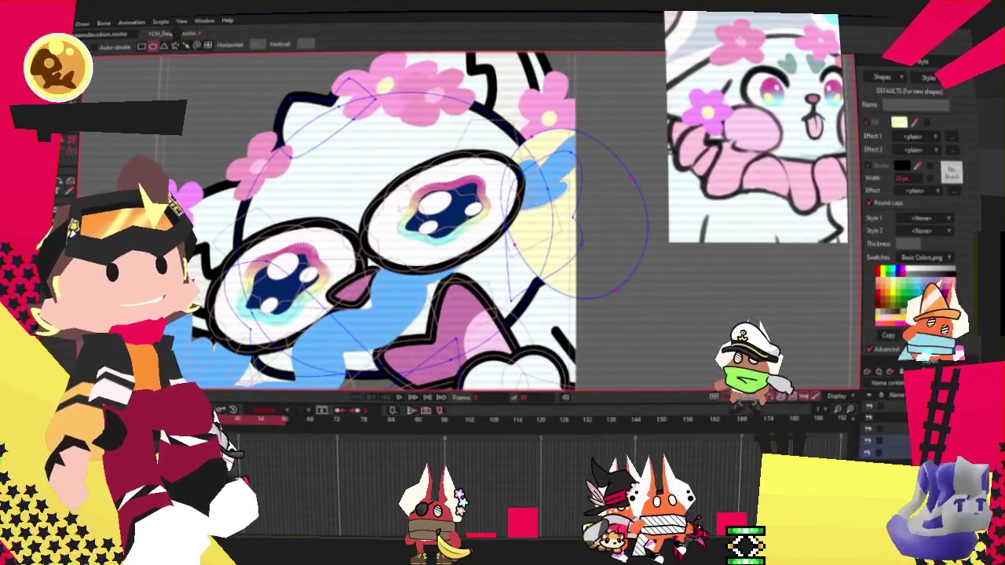
key("g")
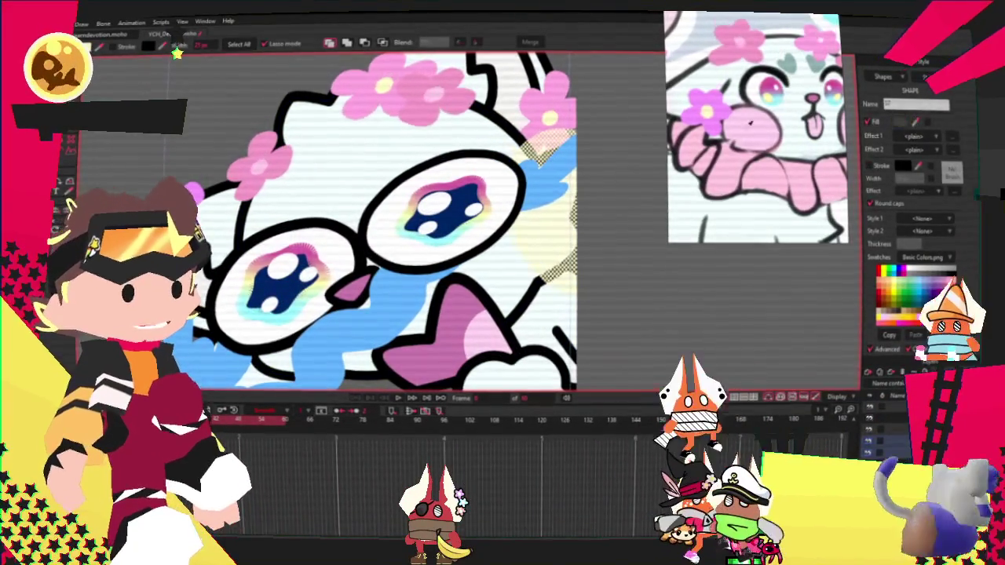
left_click(439, 92)
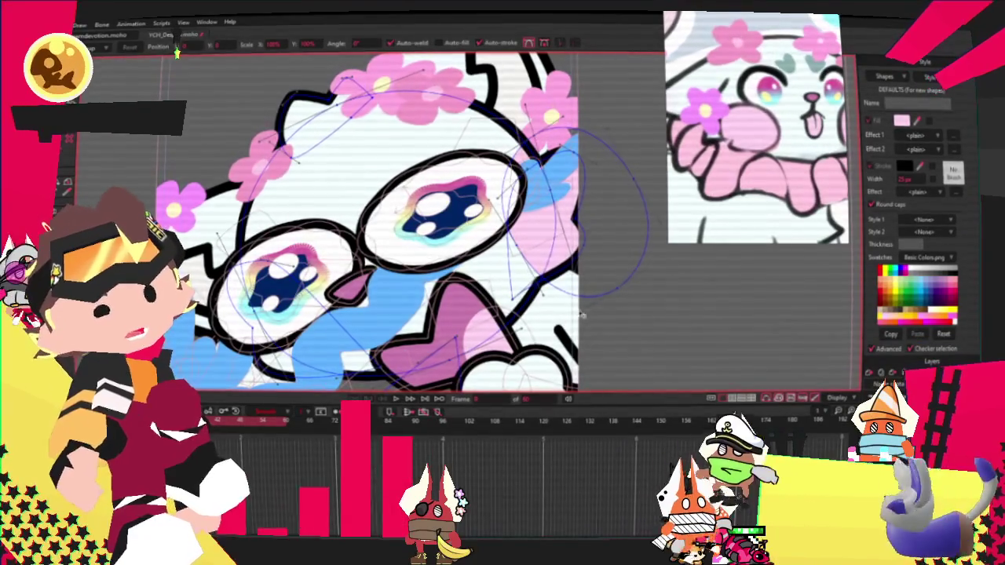
left_click_drag(582, 315, 554, 277)
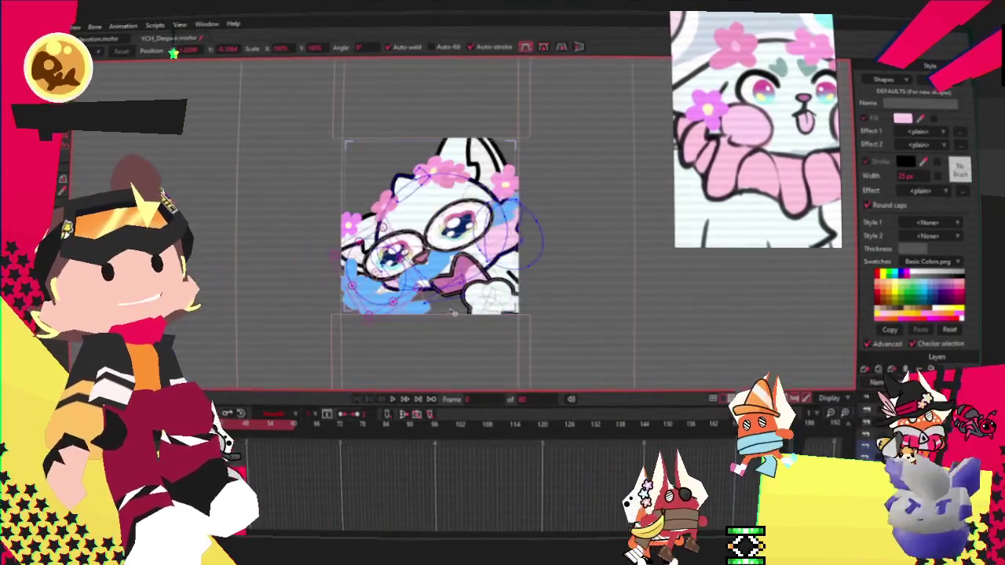
Zoom in on the eyes and stop the animation playback
scroll(454, 311, "up", 5)
scroll(264, 230, "up", 3)
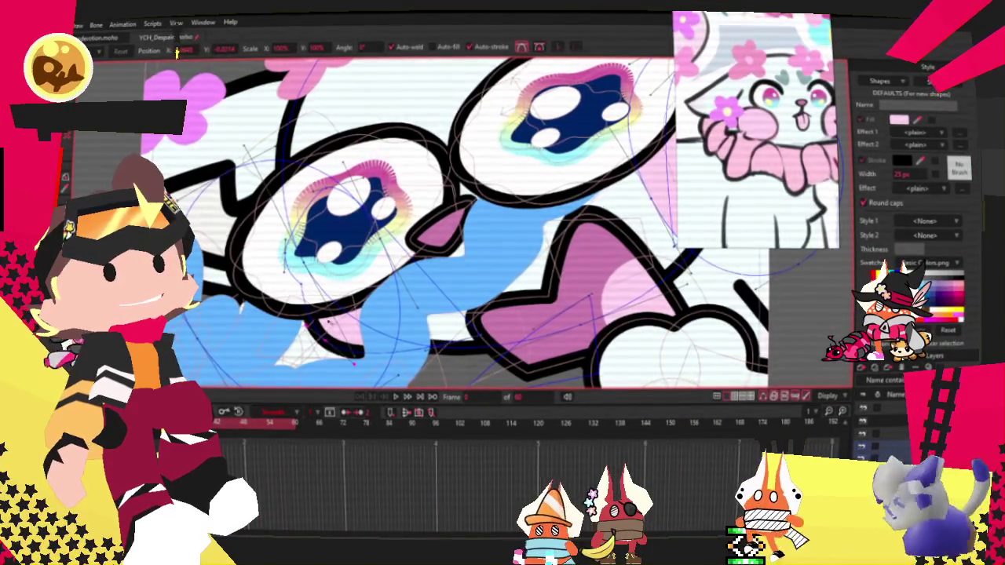
scroll(310, 294, "down", 3)
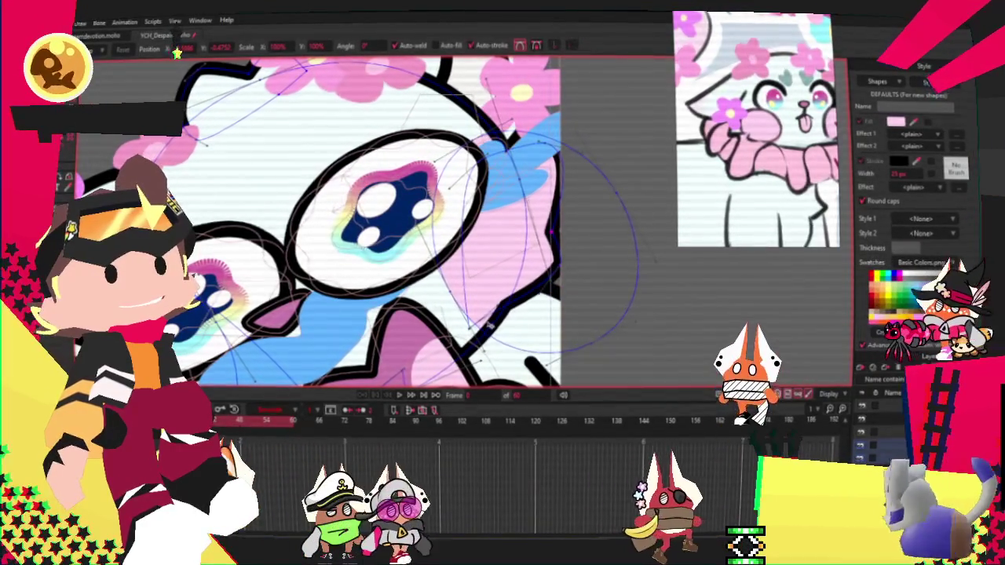
scroll(478, 274, "down", 5)
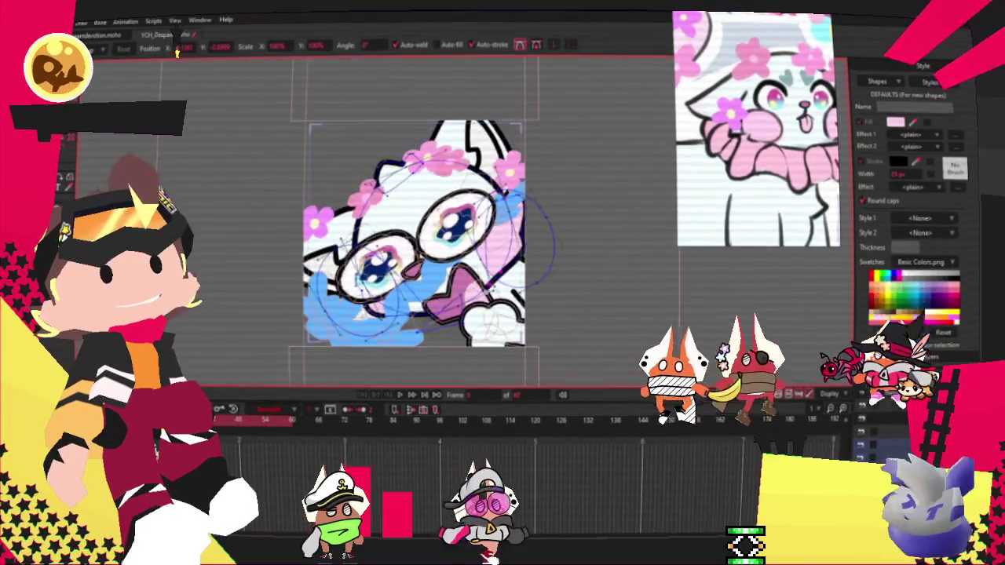
scroll(502, 283, "up", 5)
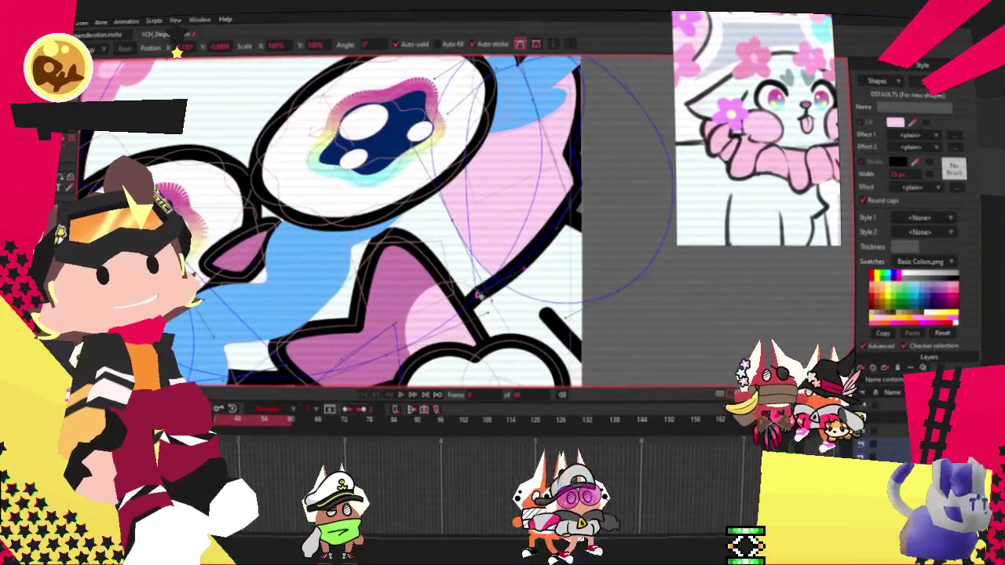
scroll(330, 220, "down", 5)
scroll(330, 220, "up", 5)
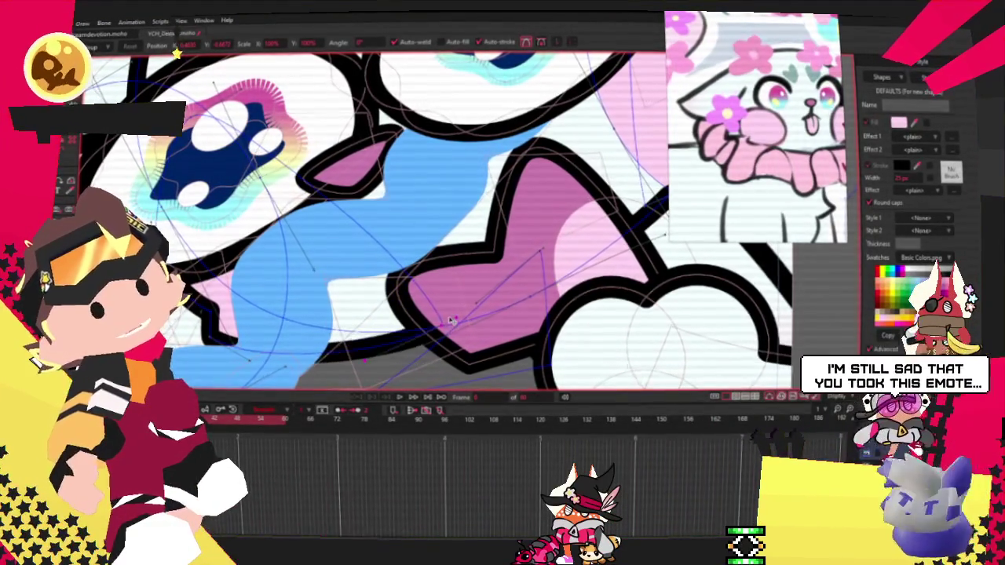
scroll(459, 322, "down", 2)
key("t")
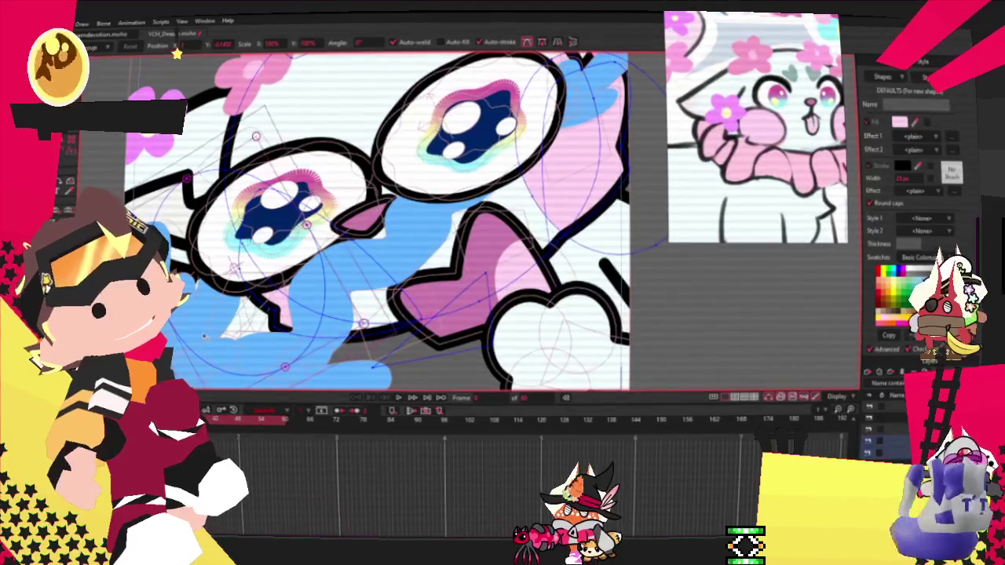
scroll(354, 315, "down", 1)
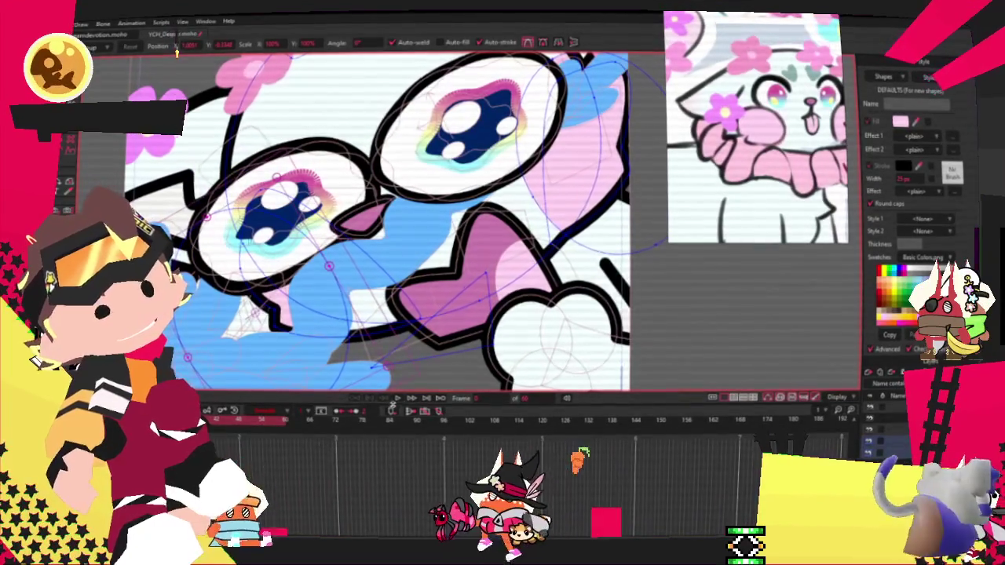
scroll(381, 262, "down", 2)
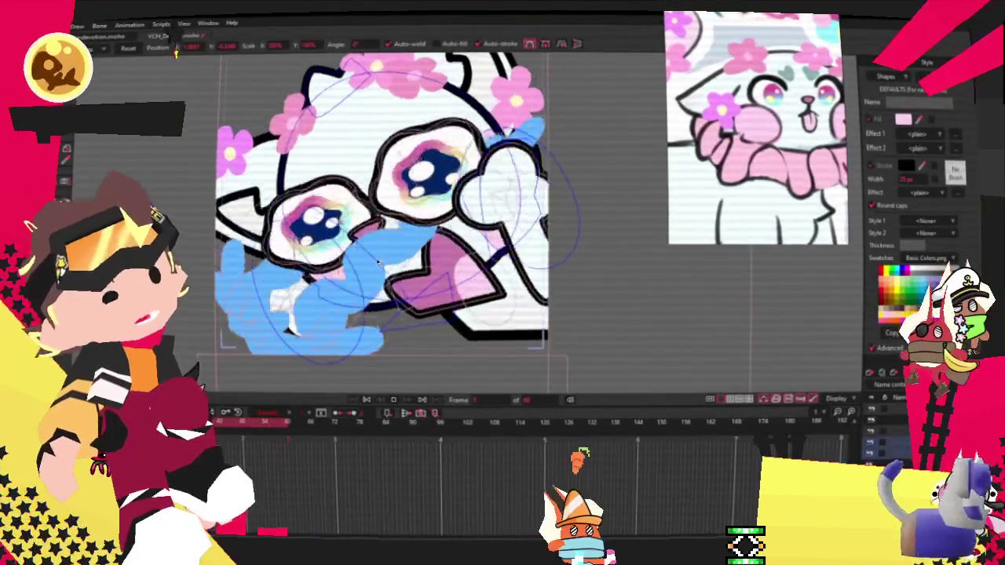
left_click(392, 401)
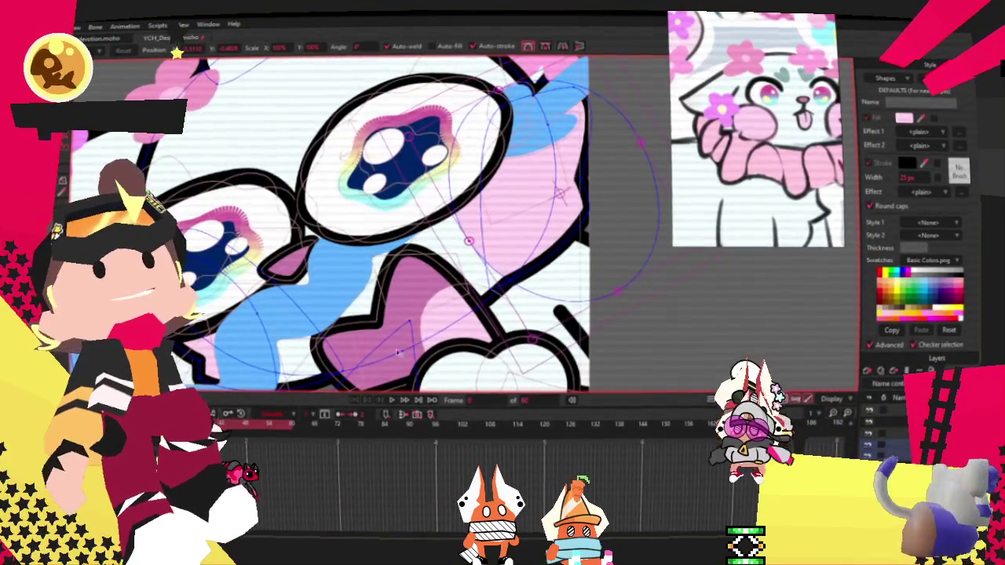
Zoom in above the glasses lens and add a pink triangle shape there
scroll(398, 352, "down", 1)
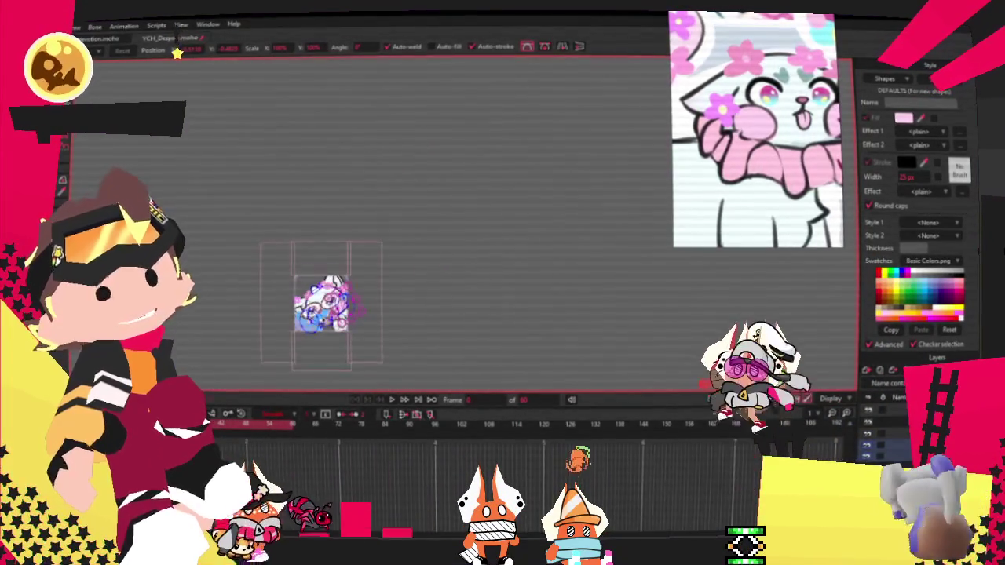
scroll(314, 311, "up", 3)
scroll(354, 283, "up", 2)
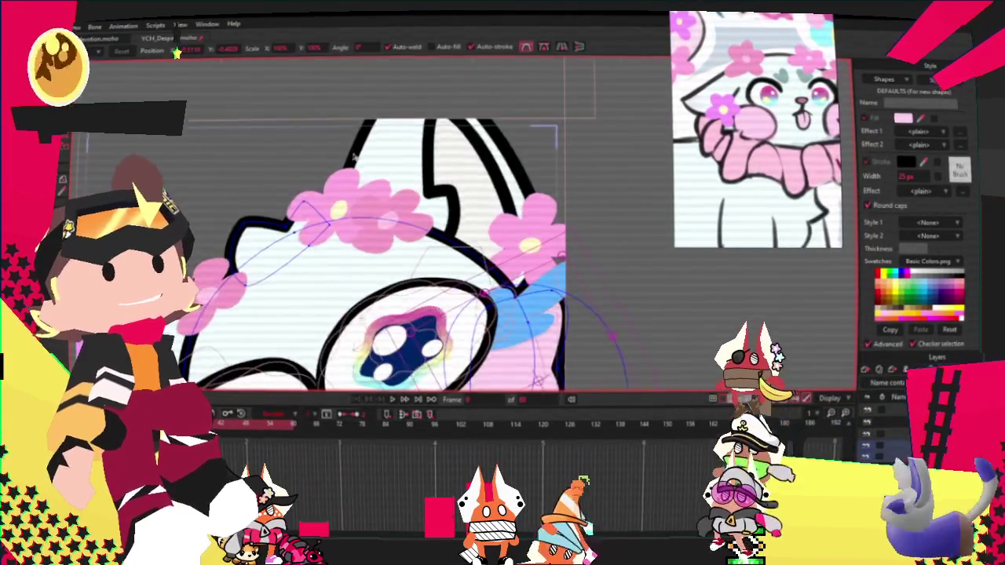
scroll(353, 283, "up", 1)
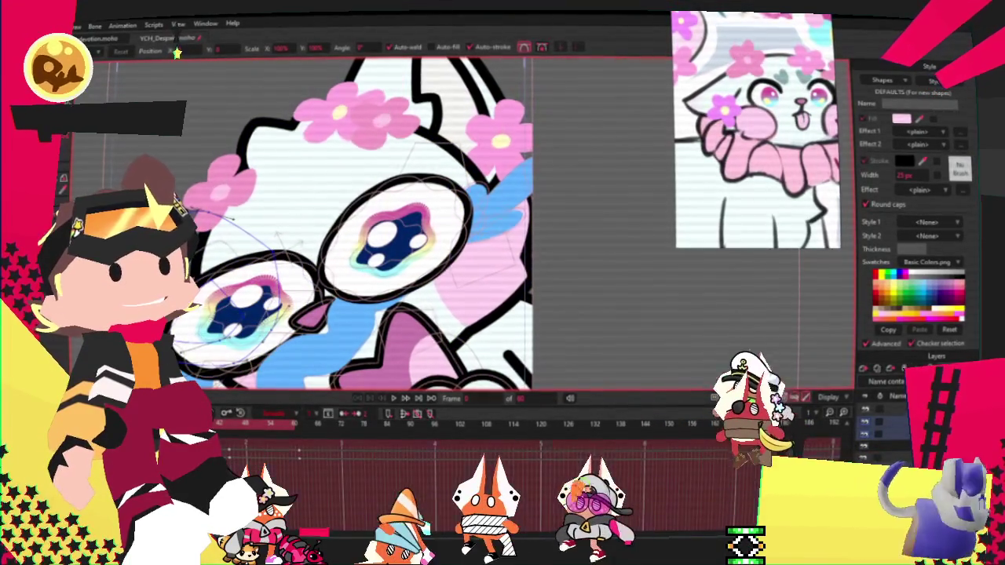
scroll(279, 236, "up", 1)
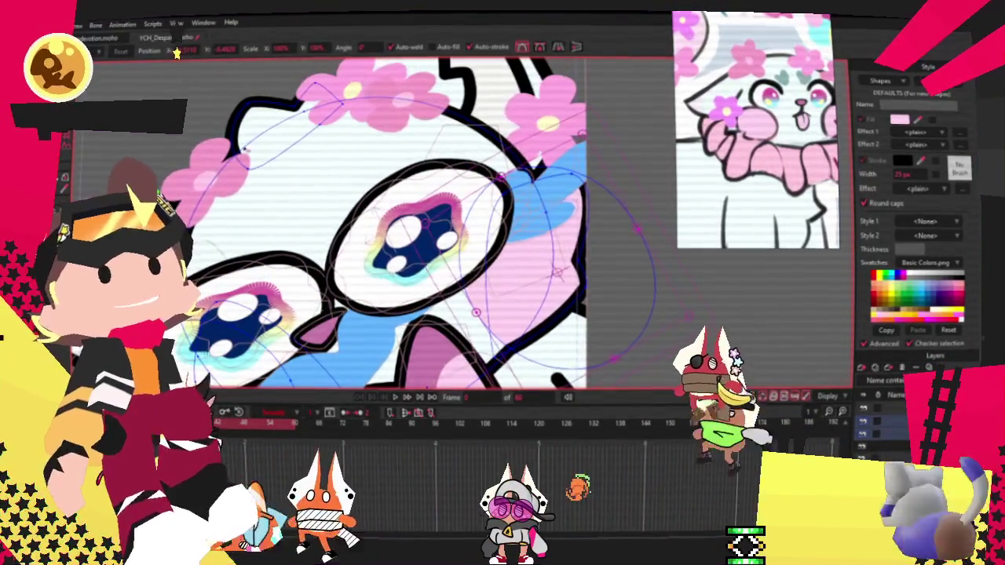
key("r")
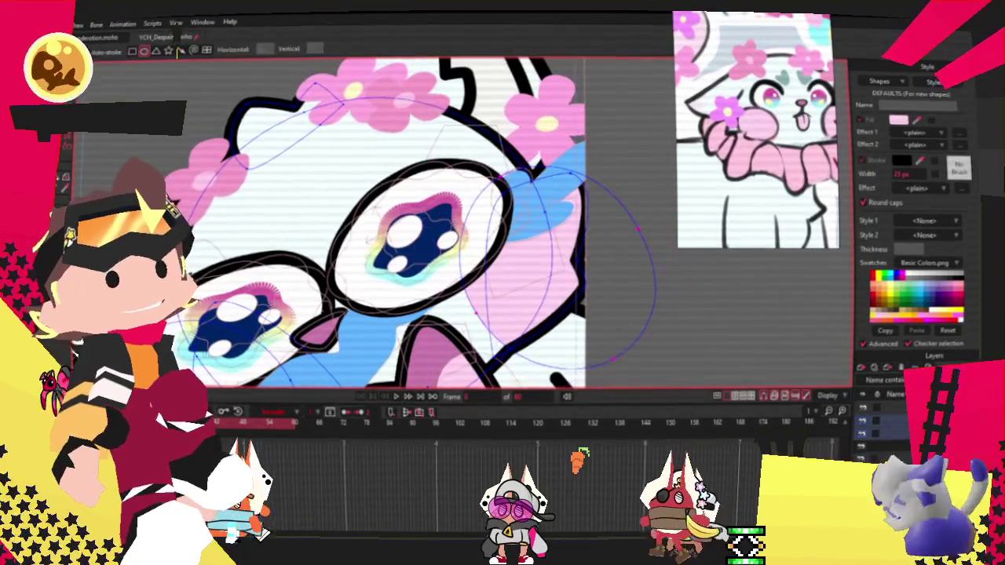
scroll(311, 158, "up", 1)
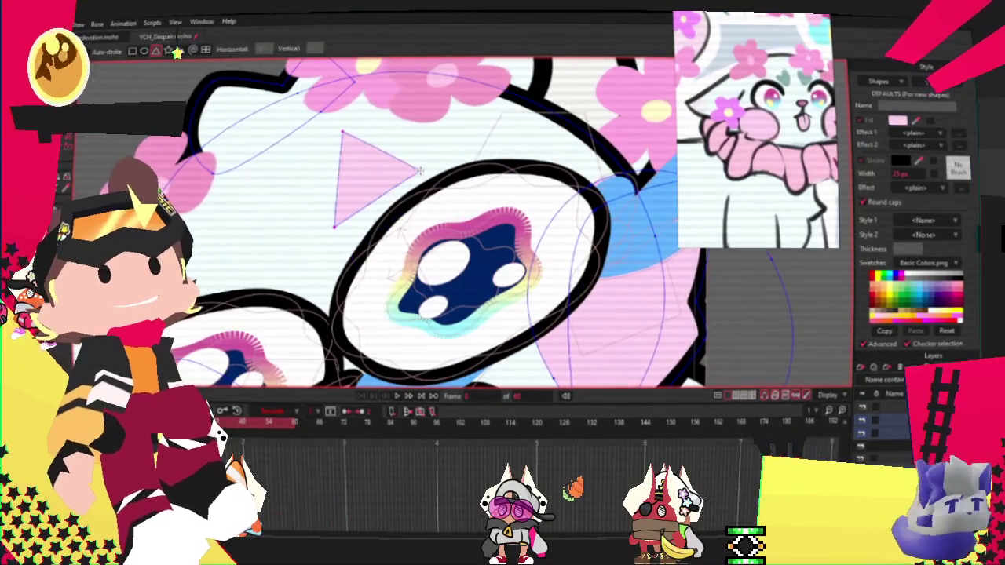
Round the triangle's points into a heart with Curvature, then refine it with Transform Points
scroll(385, 142, "up", 1)
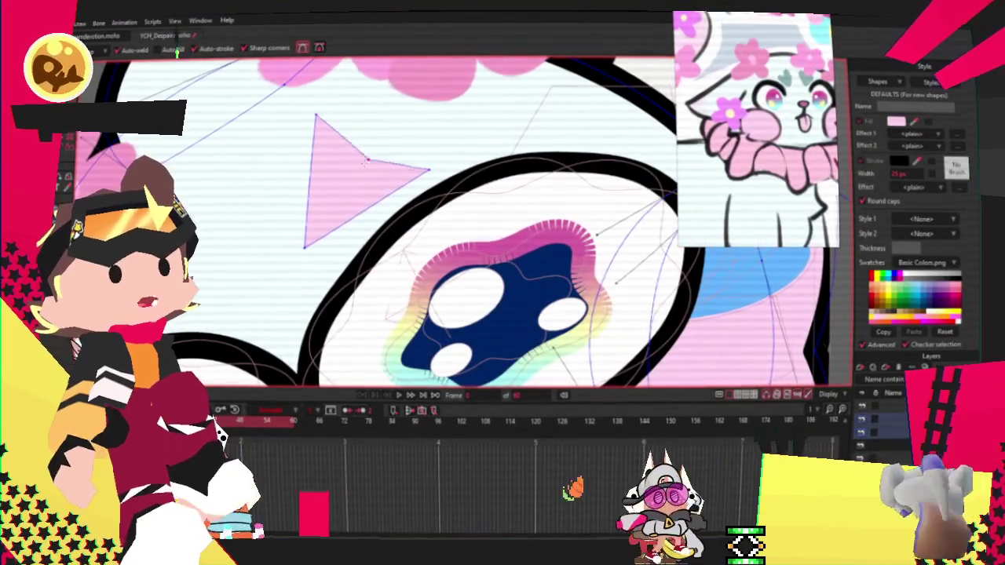
key("c")
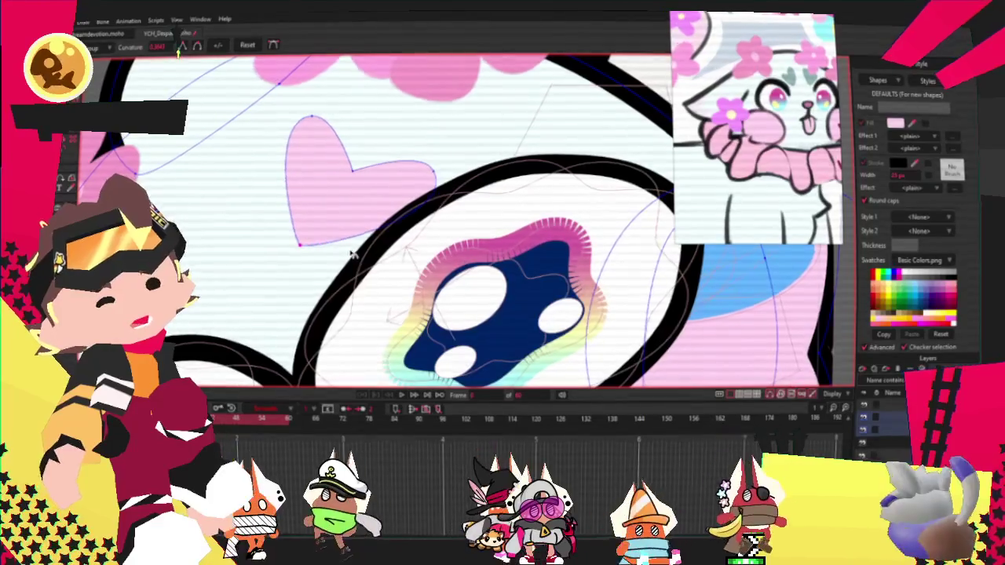
key("t")
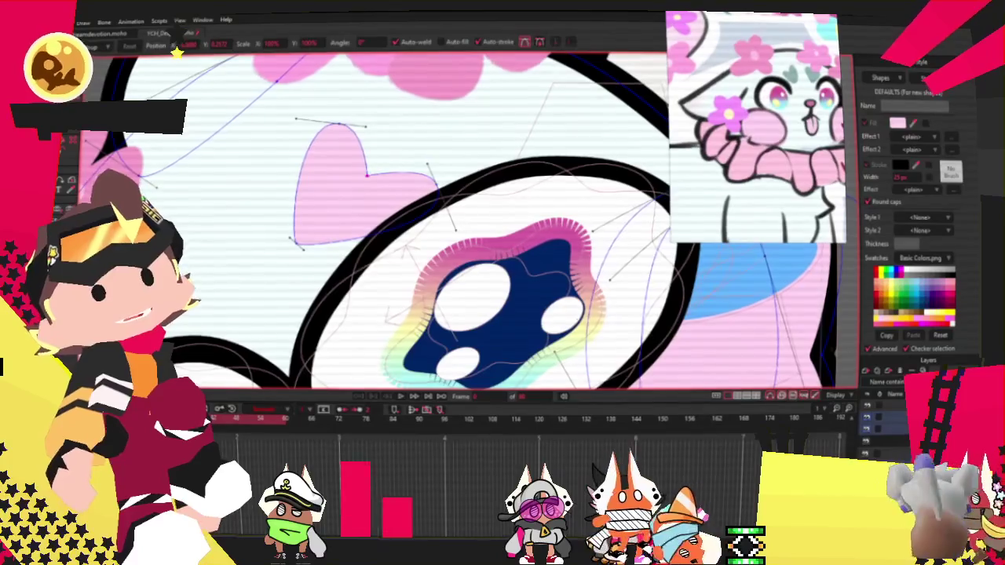
key("b")
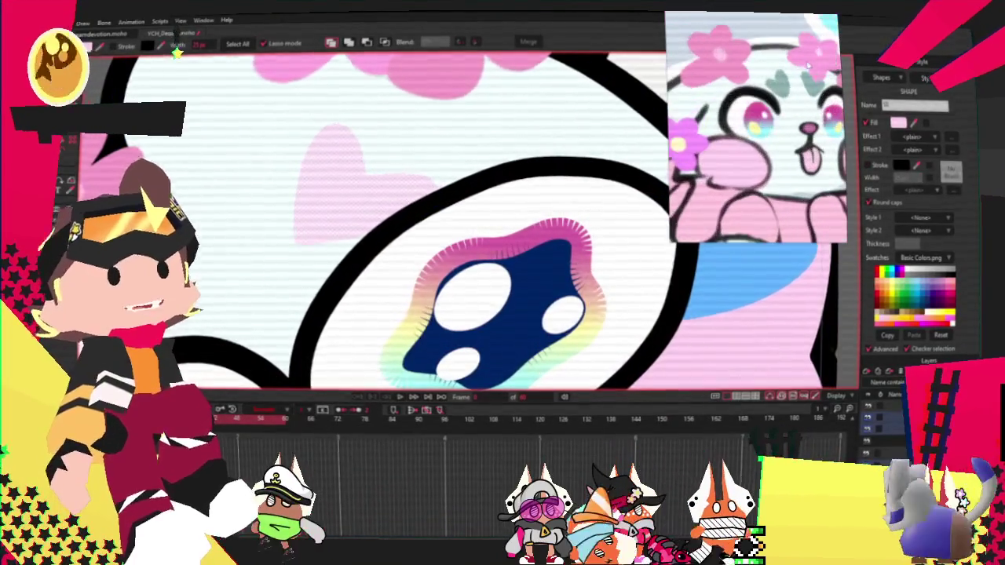
Make the forehead heart teal and move it up and right toward the flower crown
scroll(426, 162, "down", 2)
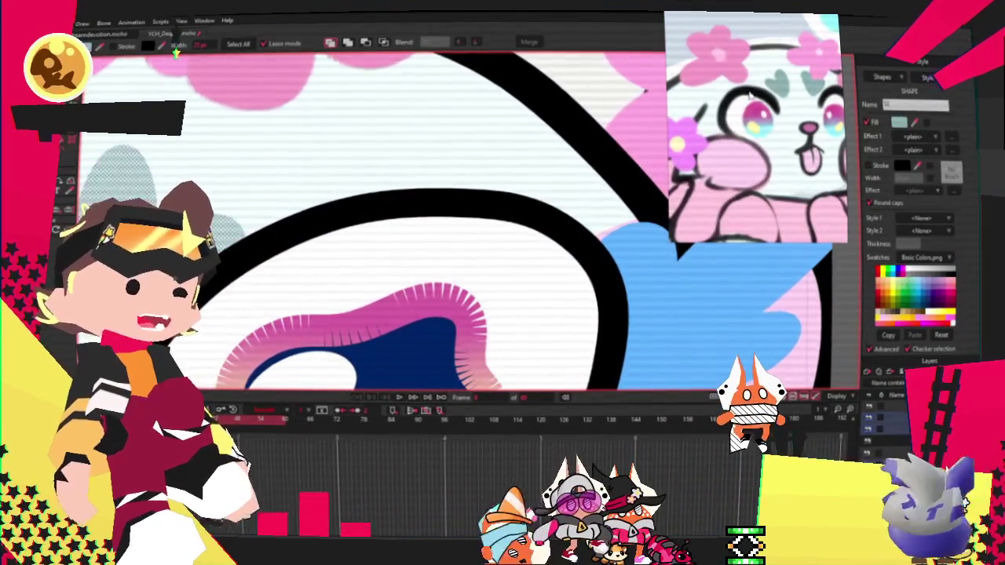
scroll(426, 162, "down", 3)
scroll(602, 190, "down", 3)
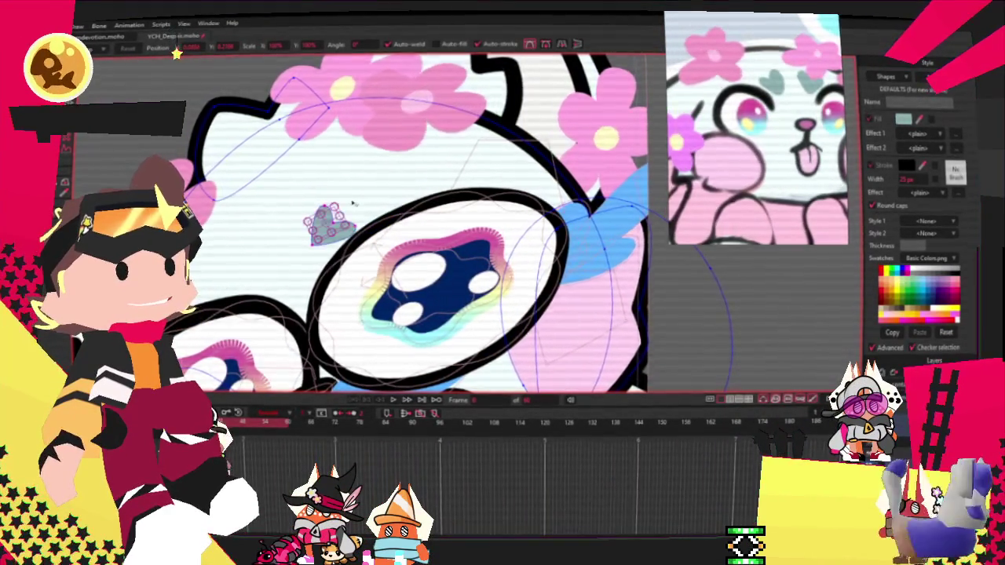
scroll(353, 203, "up", 3)
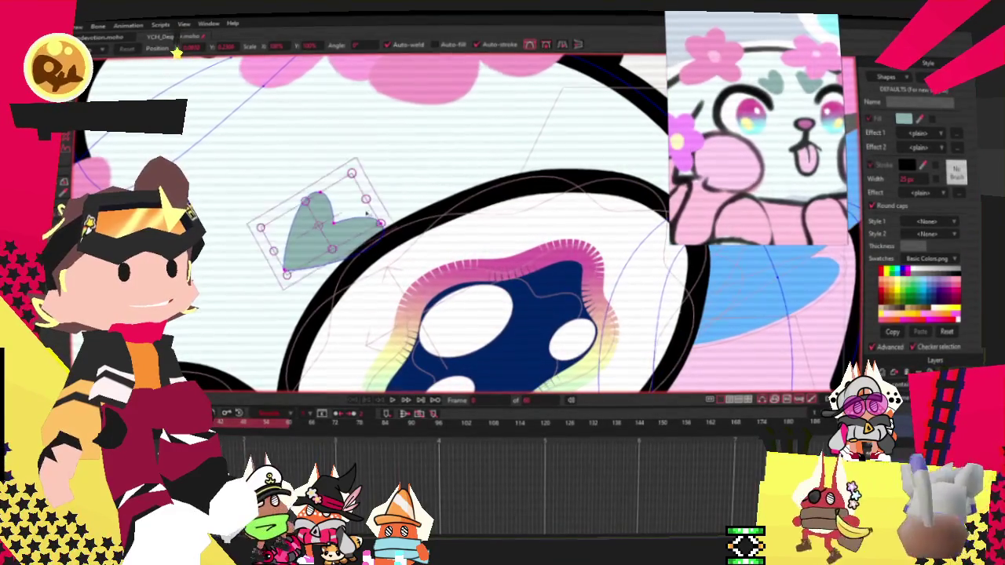
left_click(357, 234)
scroll(353, 220, "down", 3)
scroll(350, 204, "up", 3)
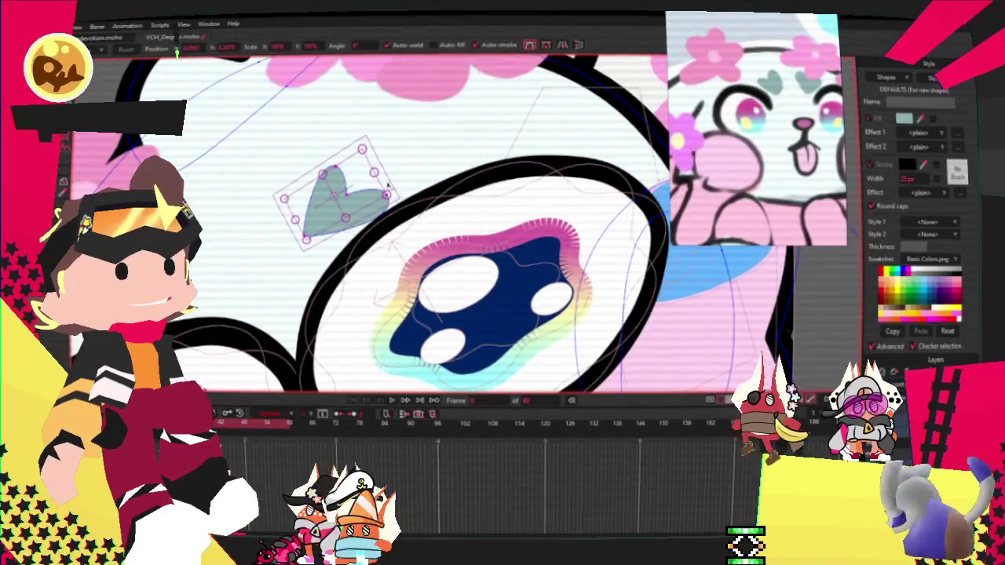
left_click_drag(345, 200, 424, 153)
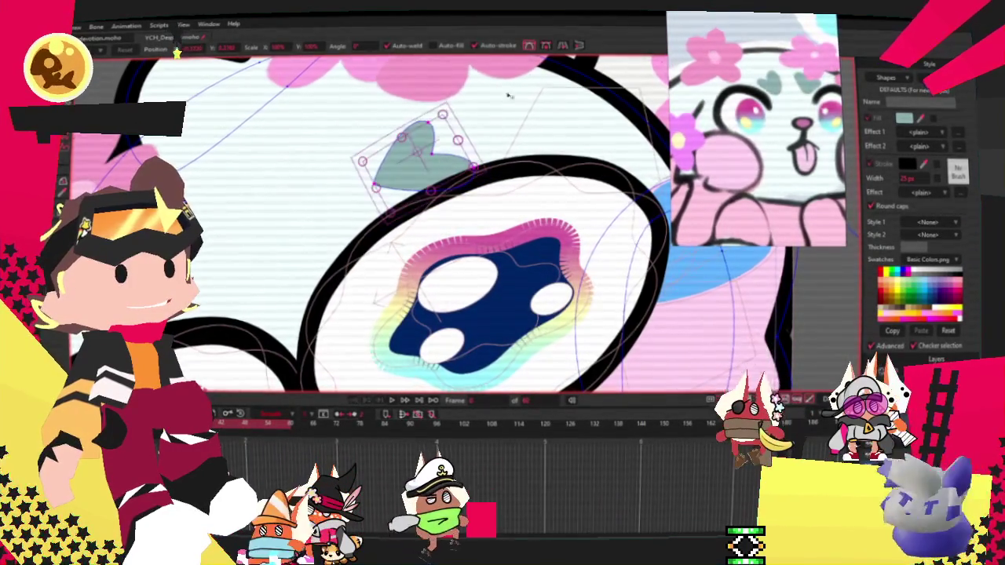
scroll(407, 198, "down", 2)
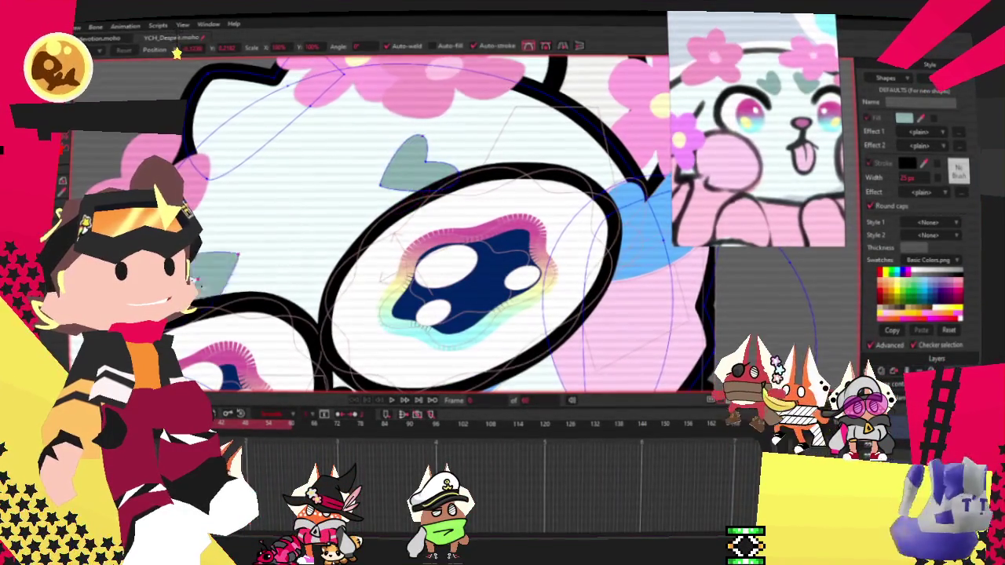
scroll(408, 220, "down", 2)
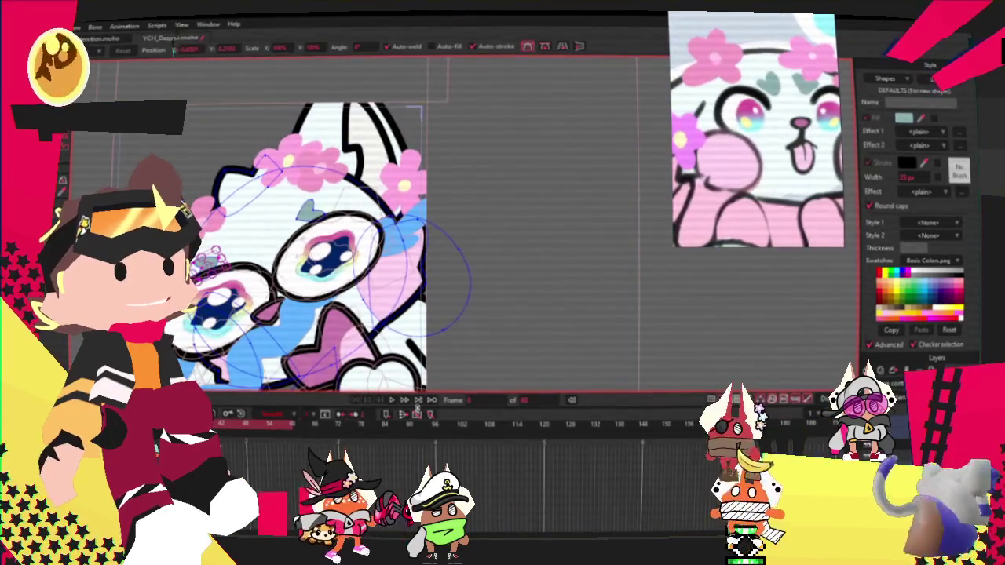
scroll(408, 220, "up", 2)
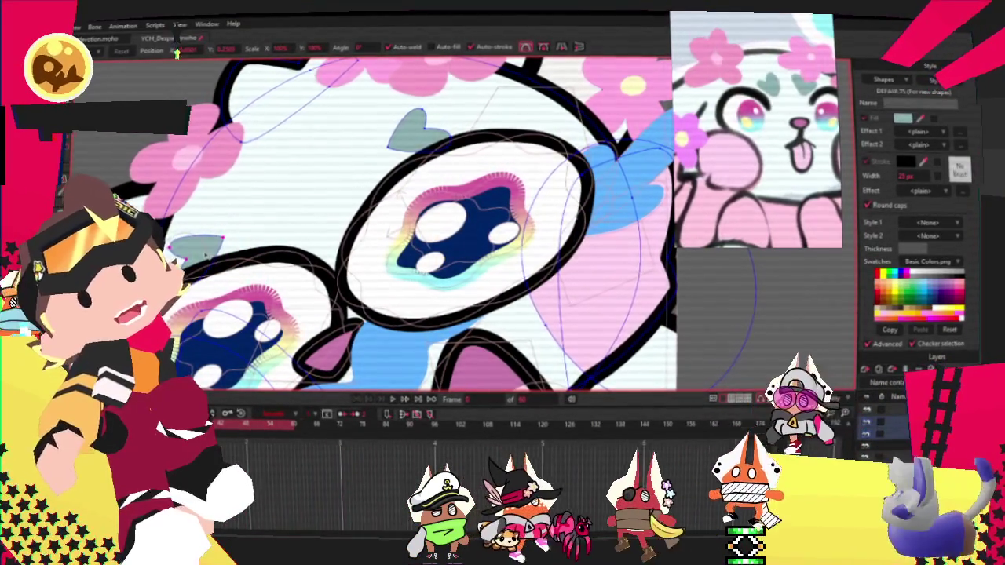
Zoom out, switch between point and curvature tools, and select the pink flower on the left
scroll(264, 242, "down", 3)
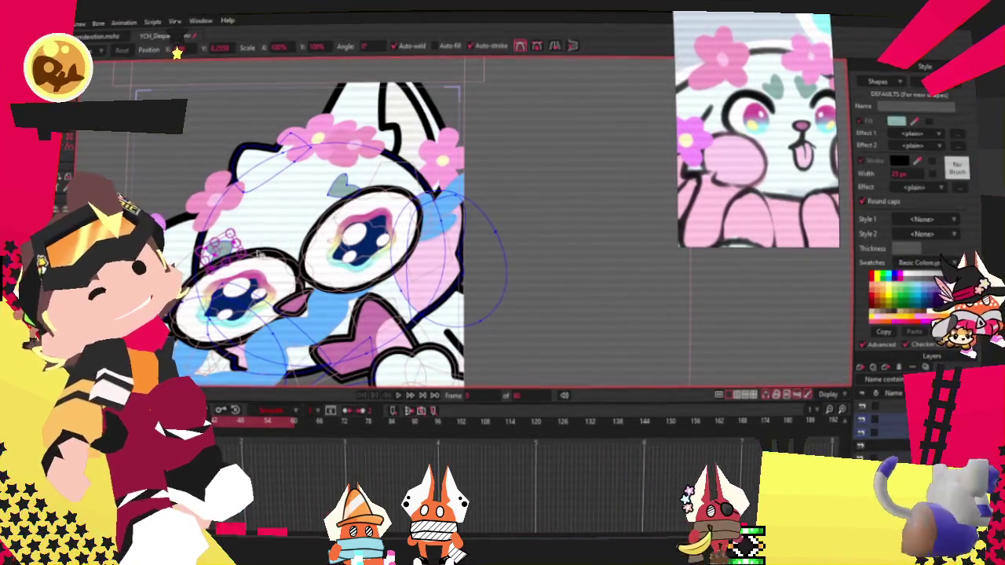
scroll(255, 208, "up", 3)
scroll(255, 207, "up", 2)
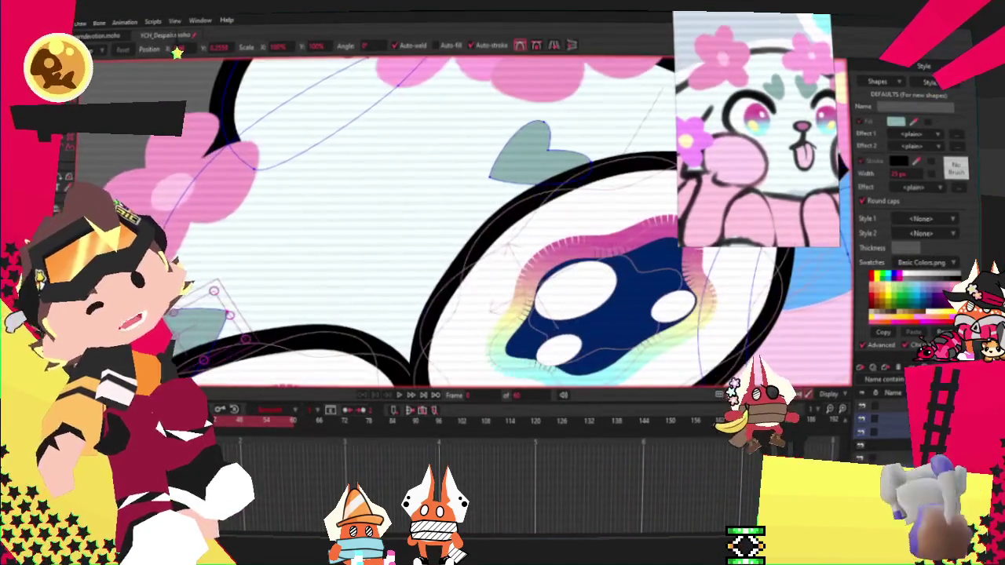
key("g")
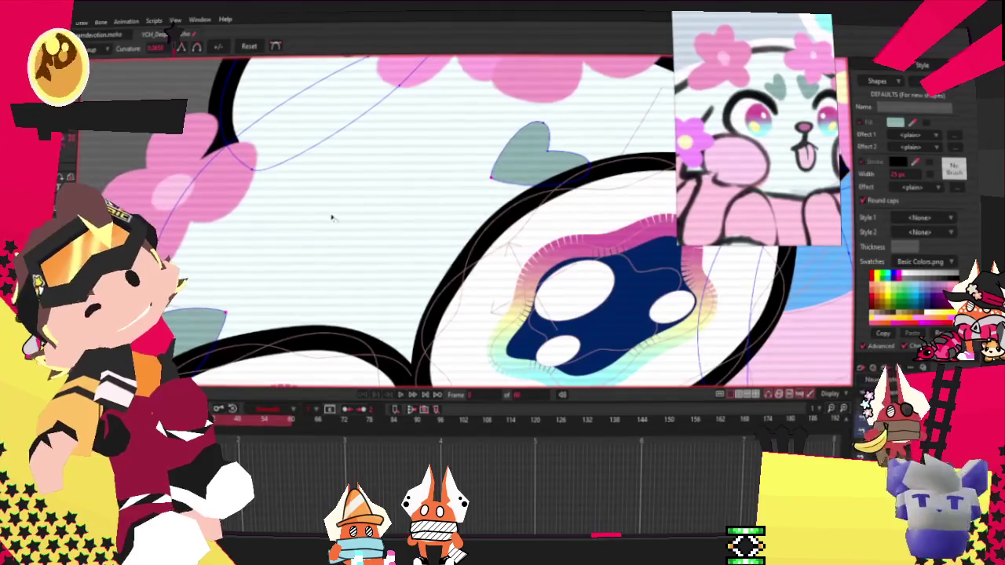
key("c")
scroll(312, 269, "down", 4)
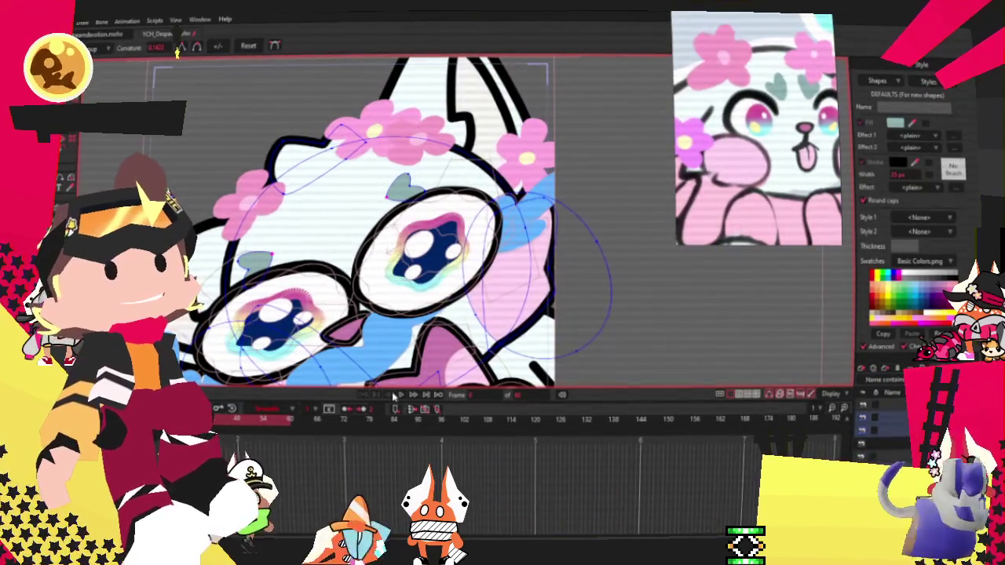
scroll(350, 233, "down", 3)
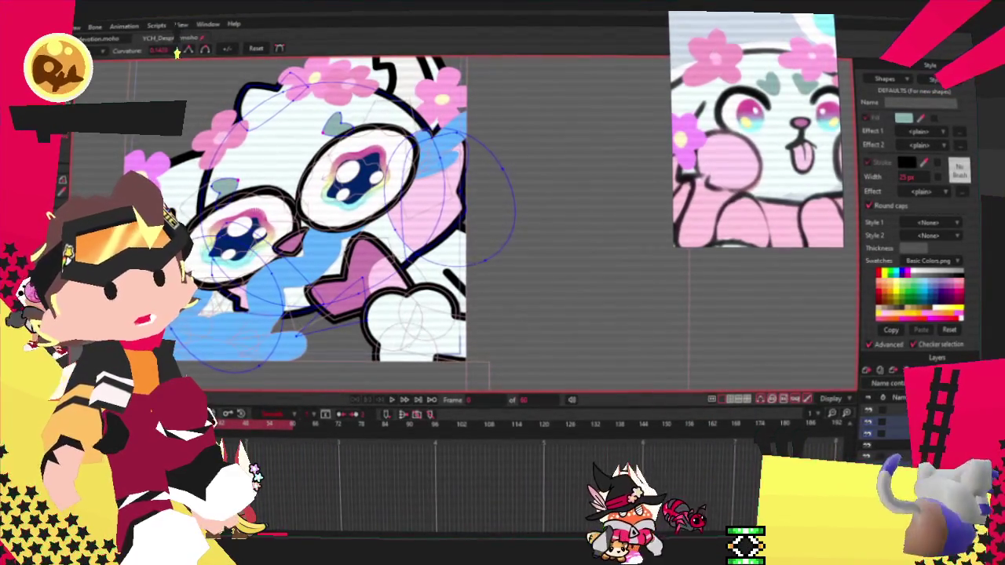
scroll(454, 369, "down", 5)
scroll(454, 369, "up", 4)
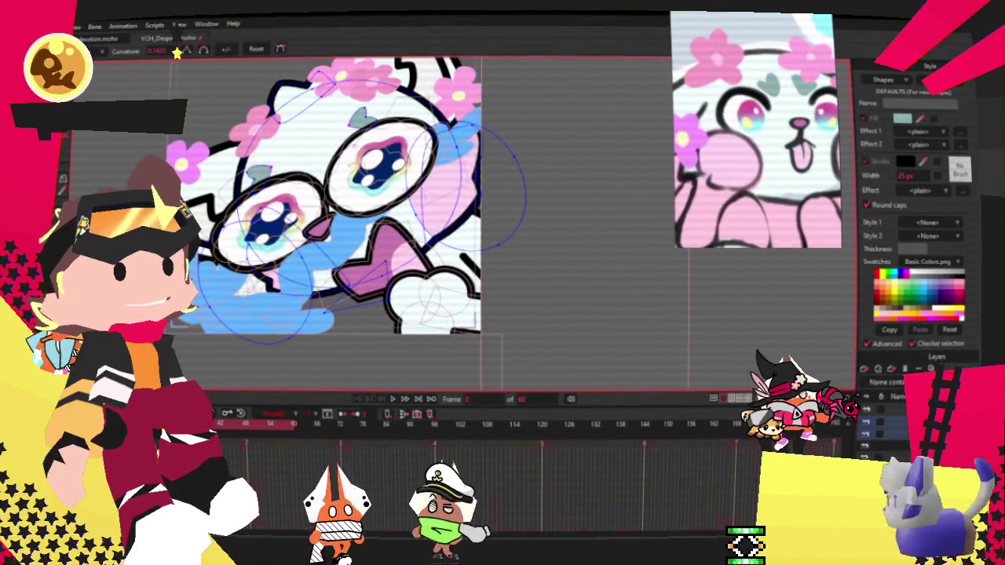
left_click(181, 162)
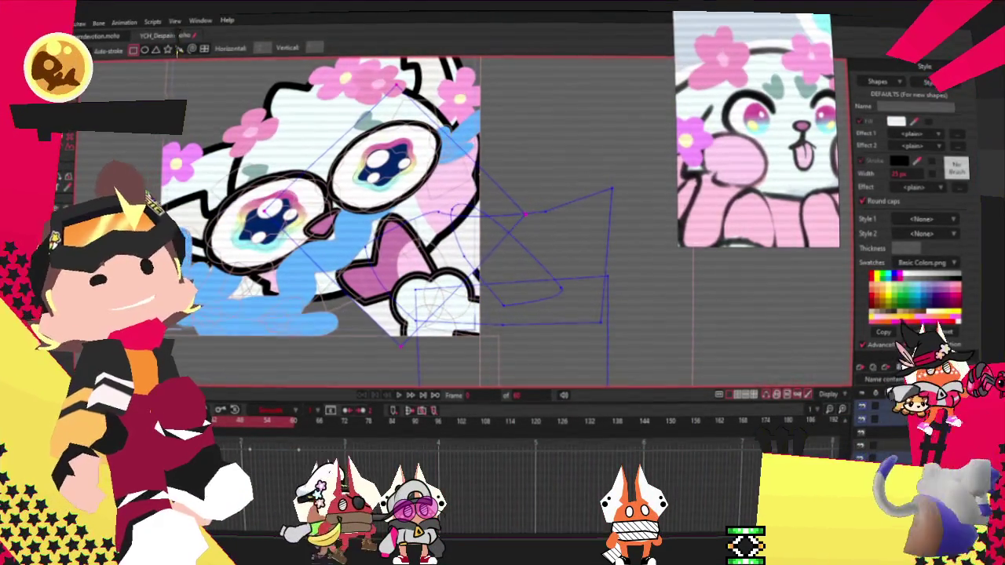
Select the pink-filled shape next to the bow, then deselect it
key("b")
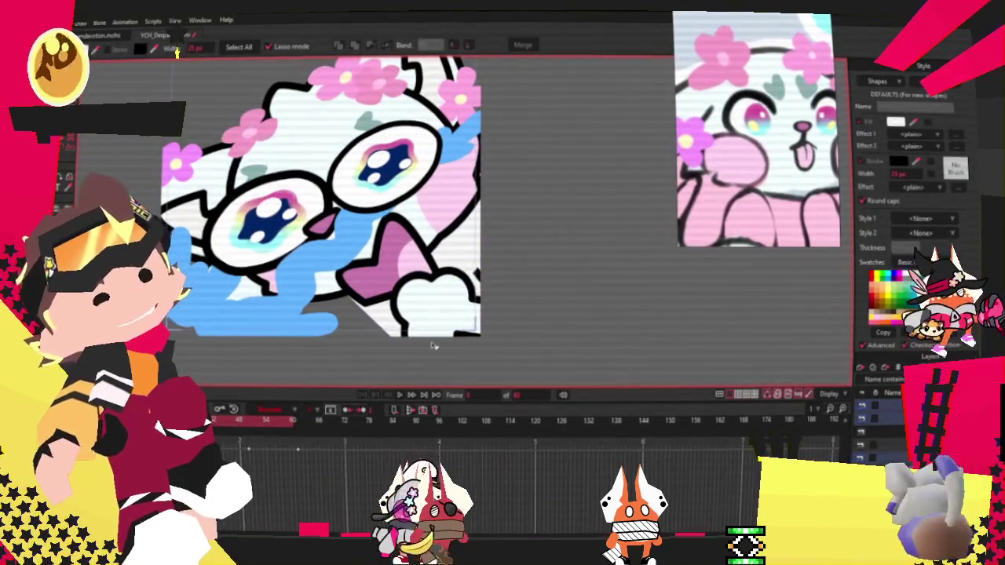
left_click(433, 346)
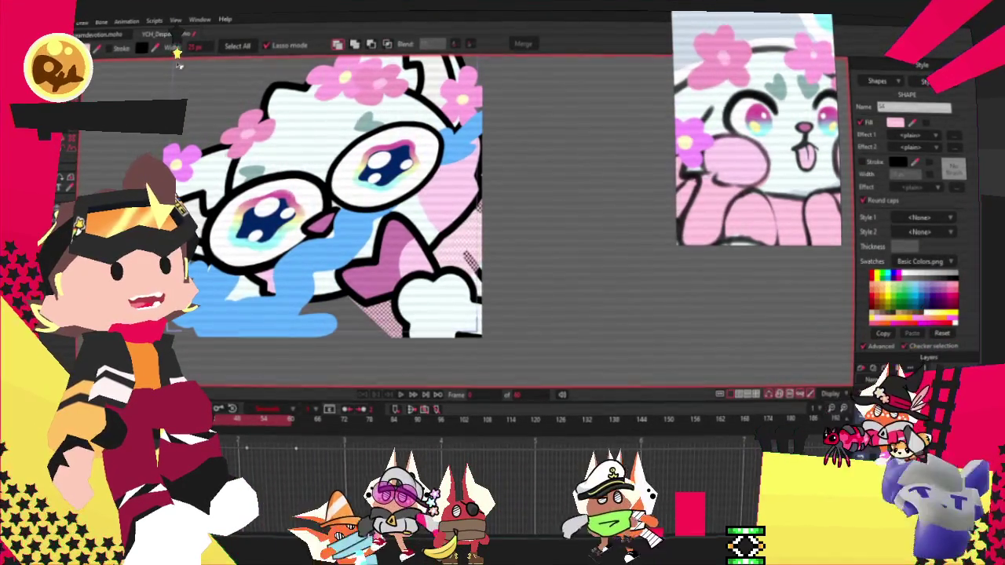
scroll(606, 207, "down", 1)
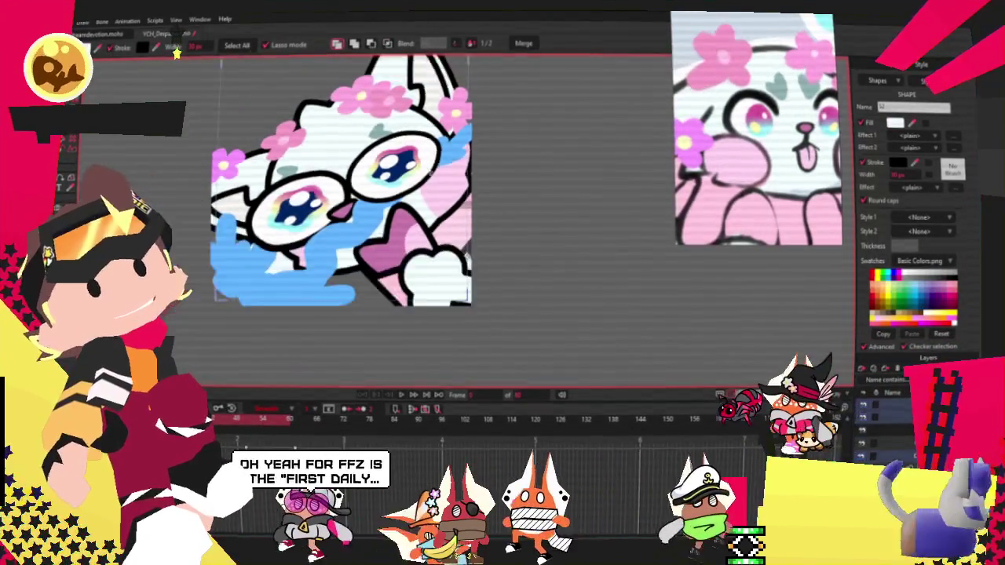
scroll(534, 236, "up", 1)
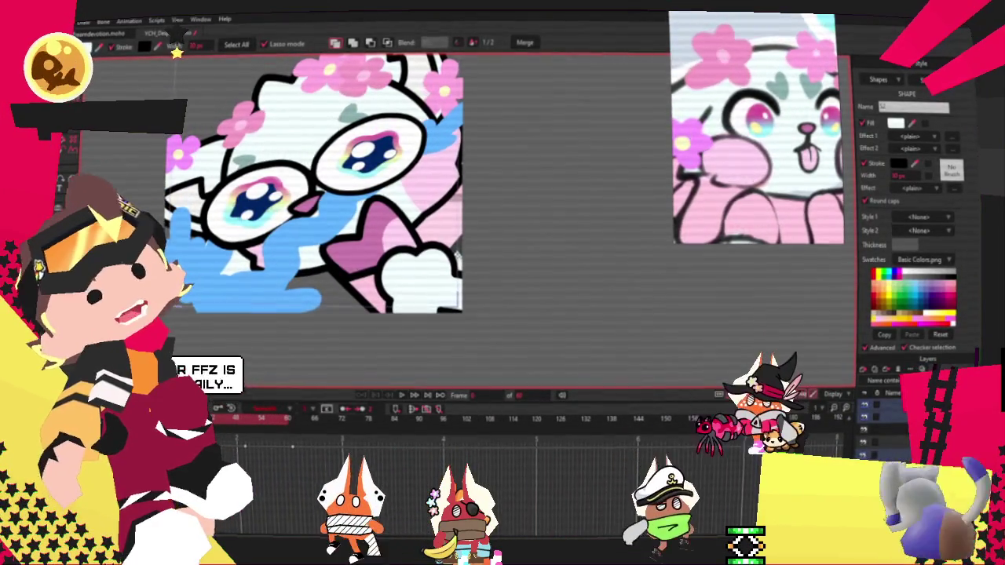
key("t")
scroll(376, 320, "up", 1)
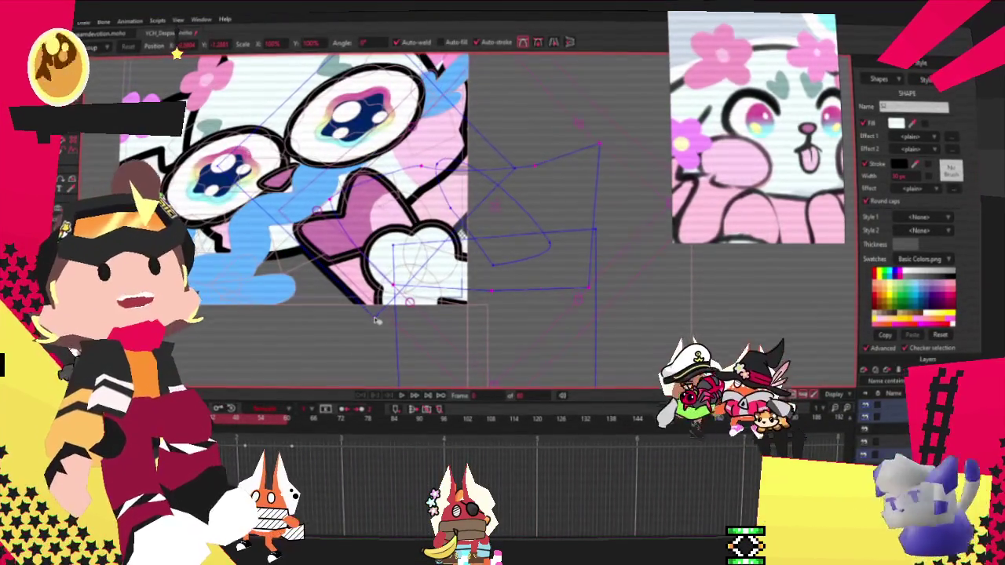
left_click(377, 320)
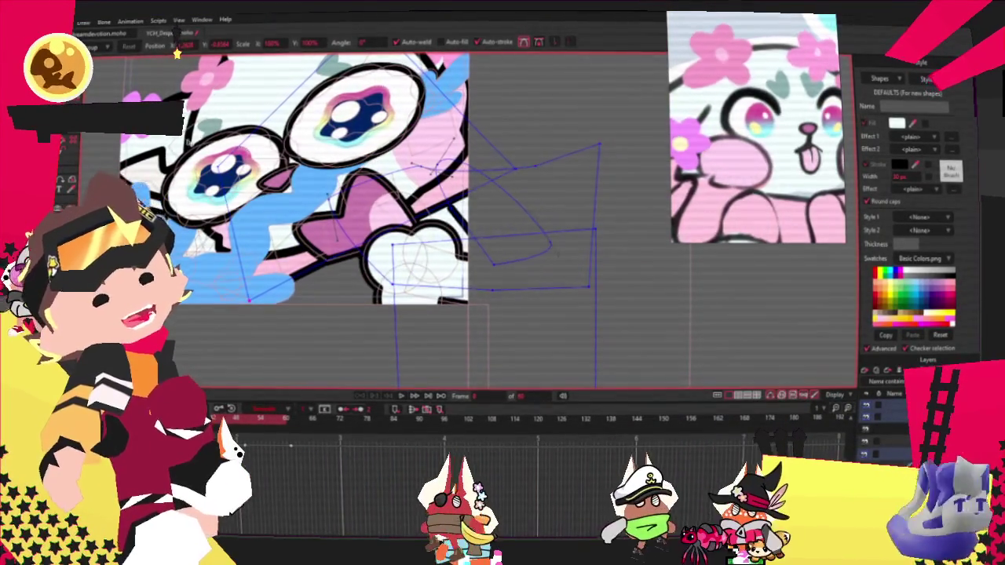
Add a point to the black outline beside the bow and drag it lower
key("a")
scroll(361, 285, "up", 1)
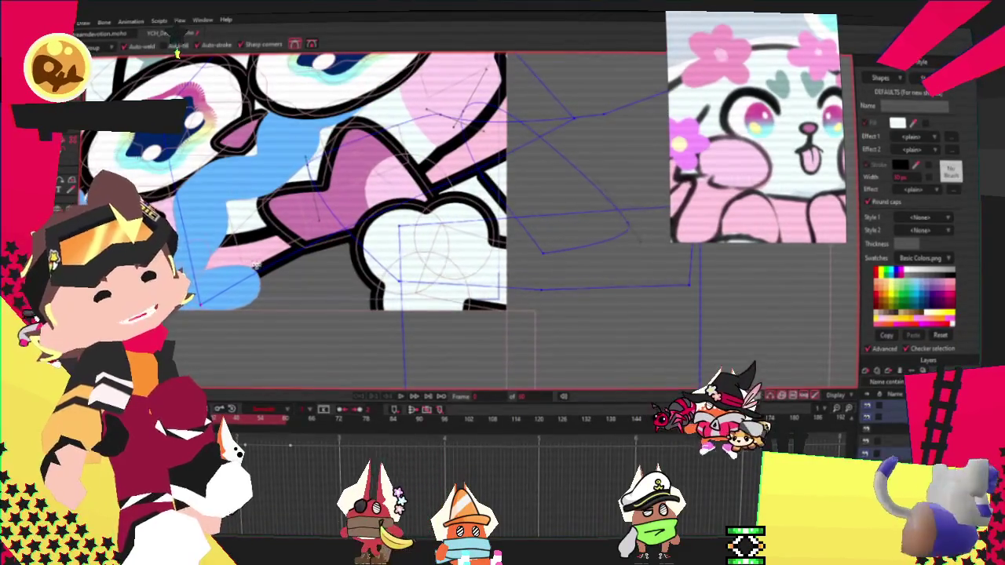
scroll(275, 260, "up", 1)
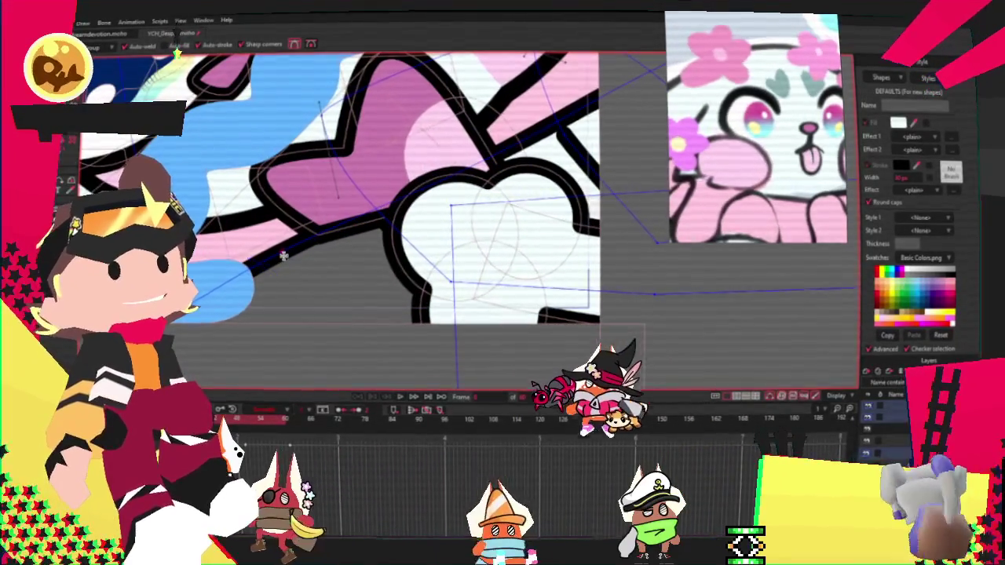
left_click_drag(283, 255, 446, 271)
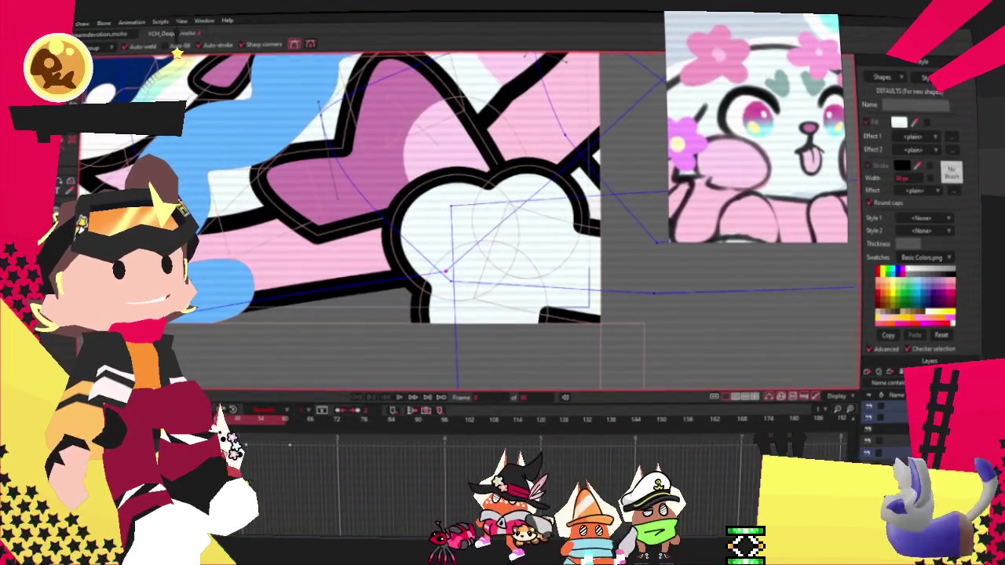
key("t")
scroll(338, 188, "down", 1)
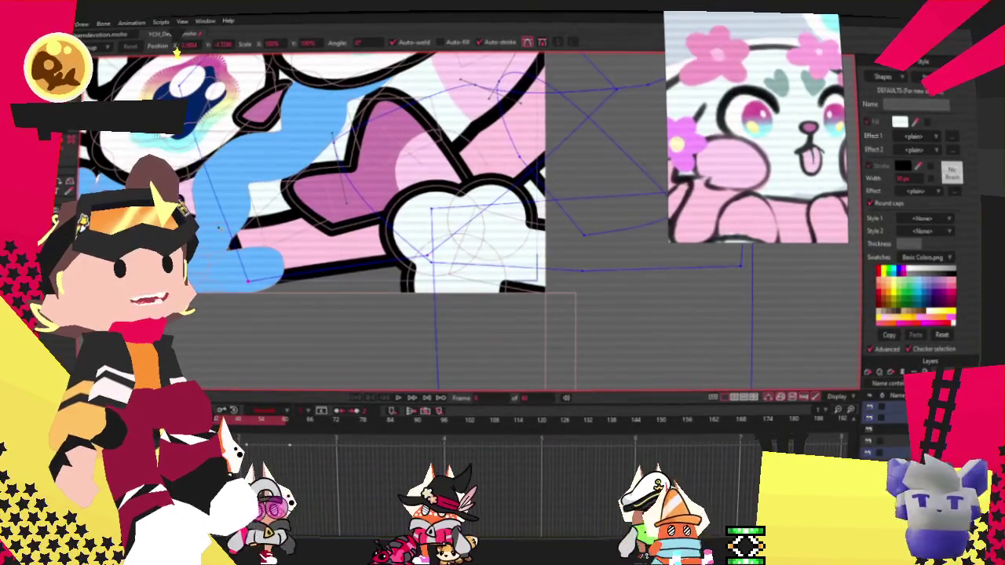
scroll(375, 160, "up", 2)
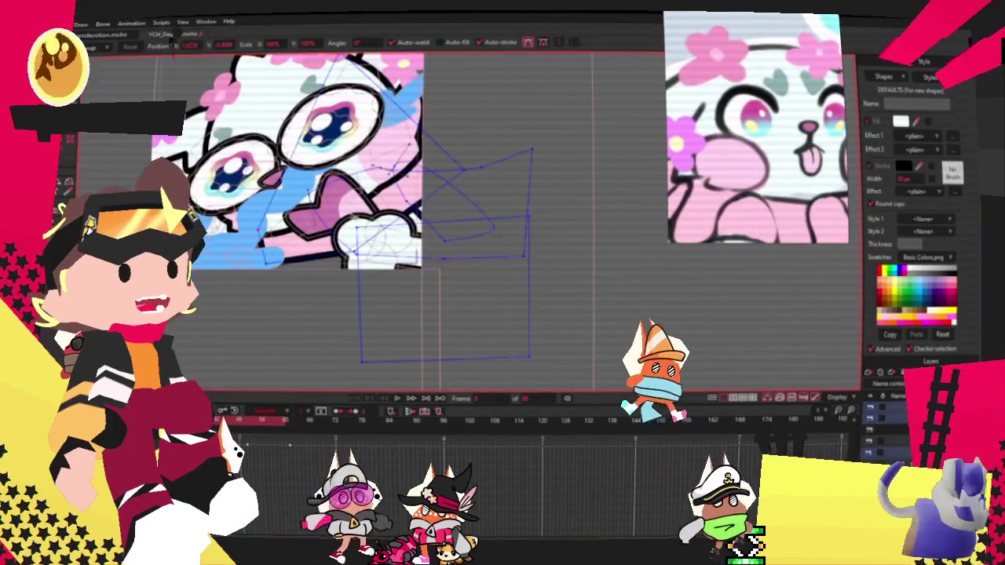
scroll(360, 87, "down", 1)
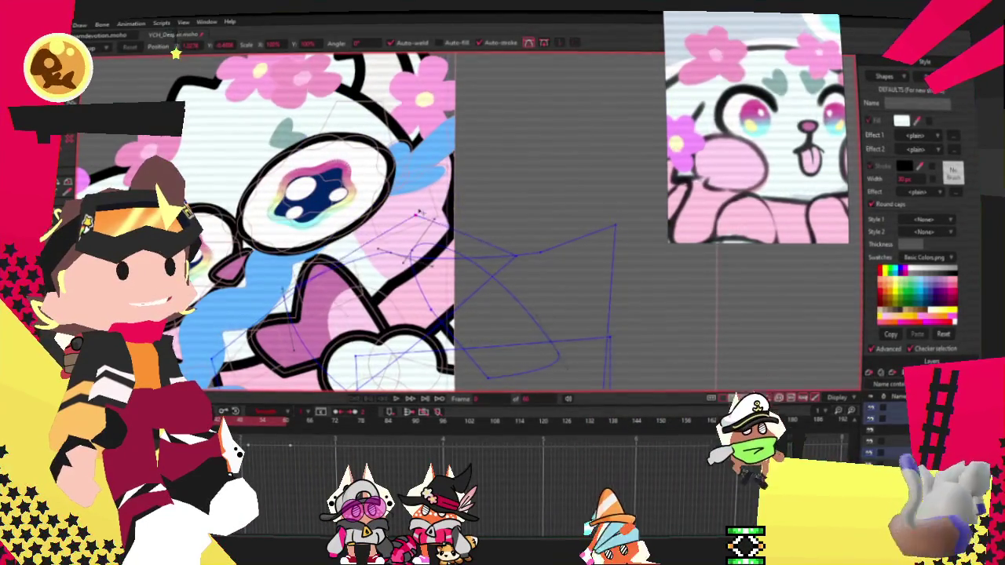
scroll(177, 52, "down", 1)
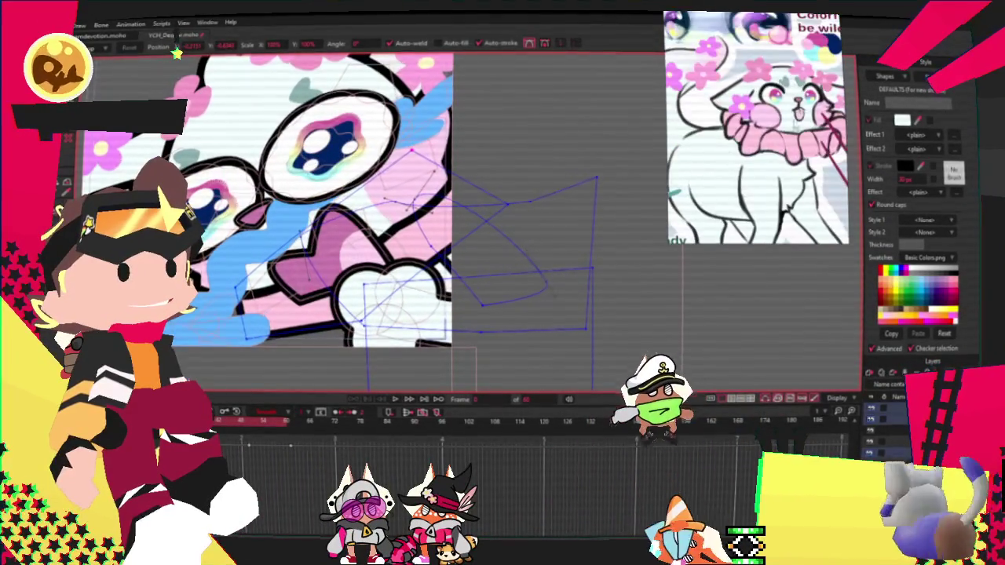
Reshape the curves around the paw, pulling one point down and another up-left
scroll(177, 53, "up", 2)
scroll(176, 53, "down", 3)
key("c")
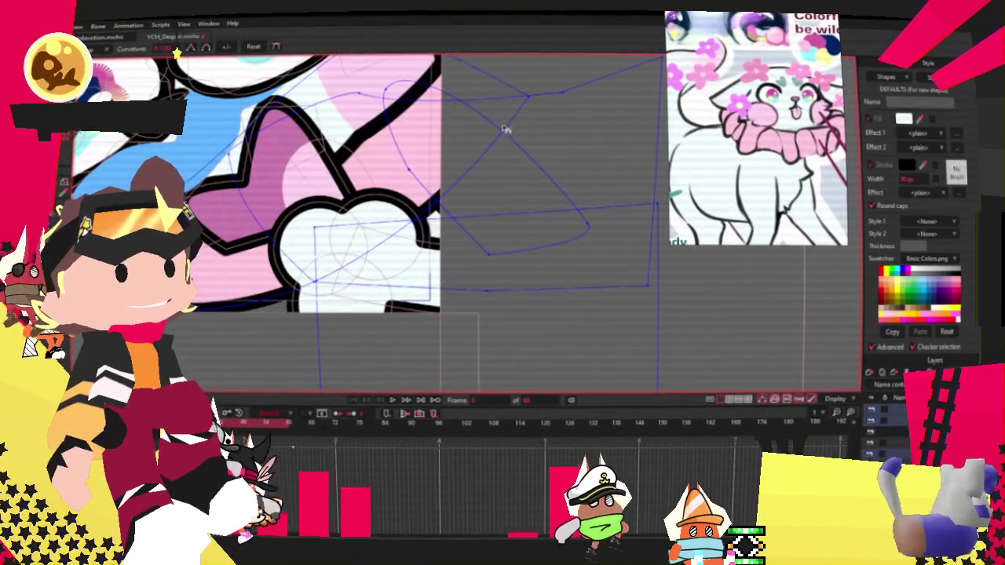
scroll(599, 117, "up", 2)
scroll(600, 117, "down", 1)
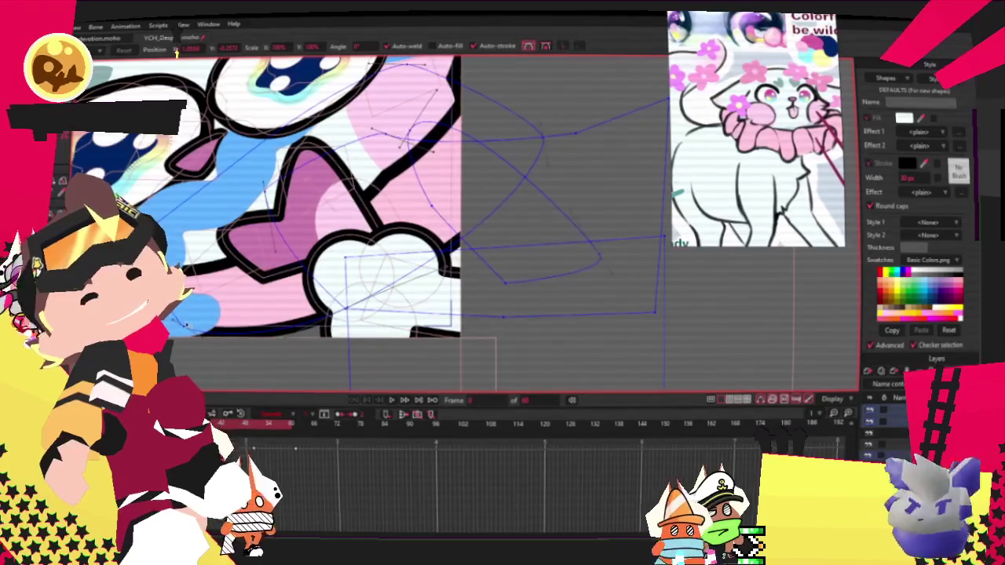
scroll(333, 293, "up", 2)
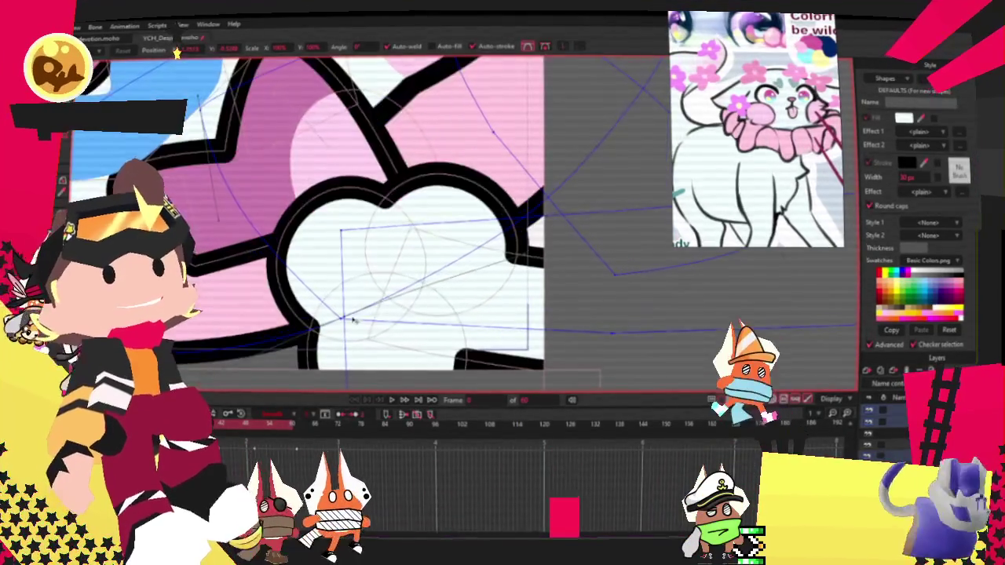
left_click_drag(333, 293, 334, 318)
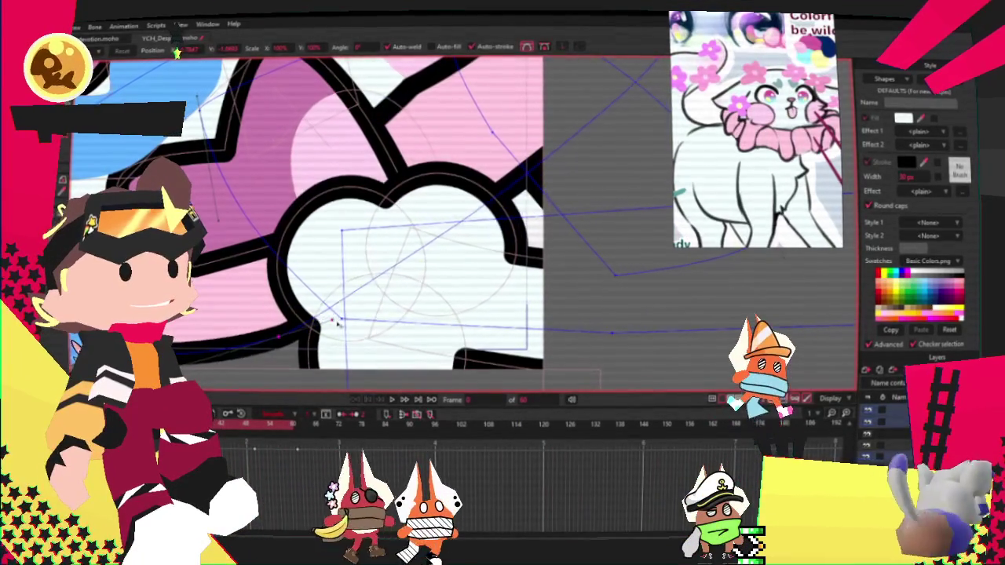
scroll(330, 306, "down", 2)
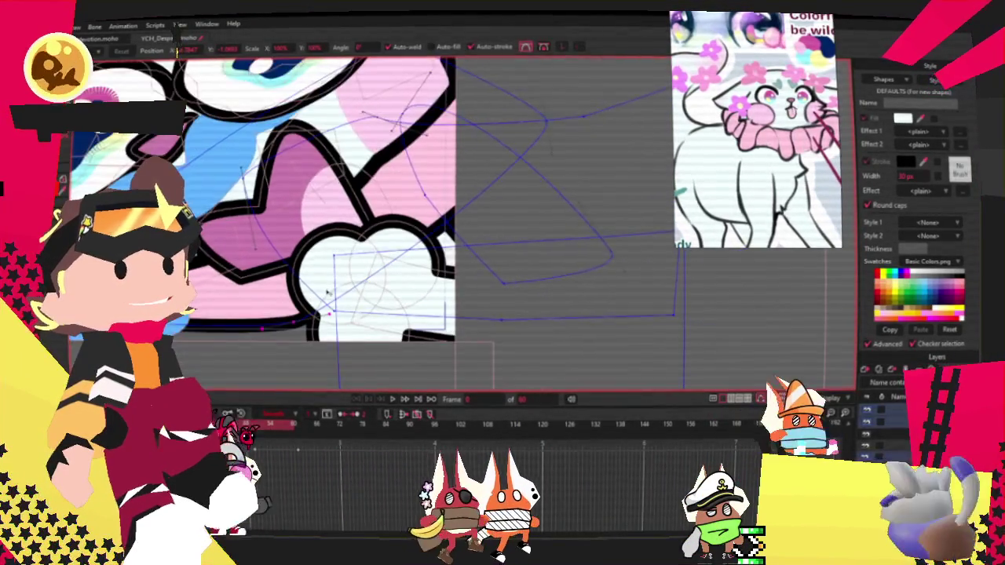
scroll(424, 236, "up", 3)
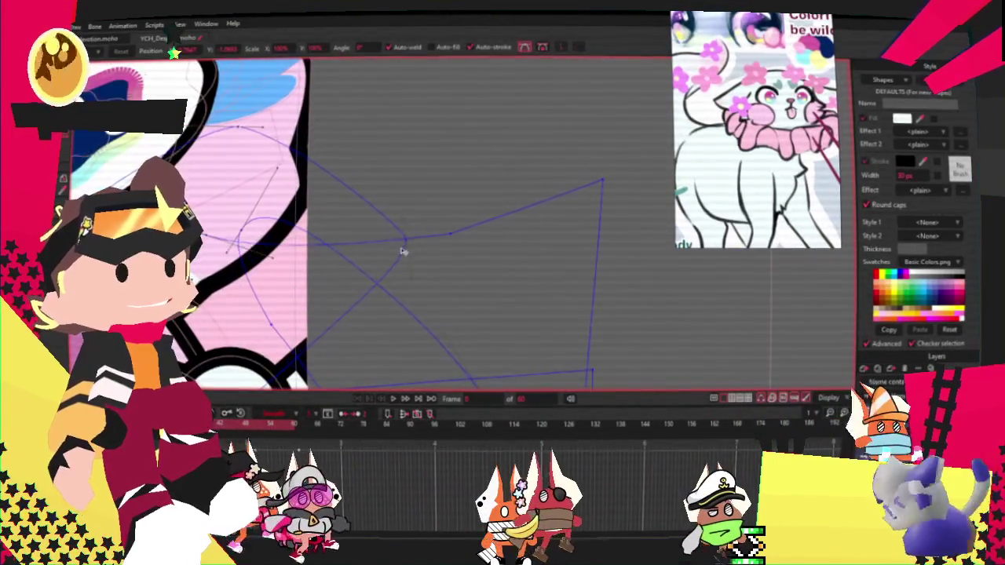
left_click_drag(403, 234, 363, 201)
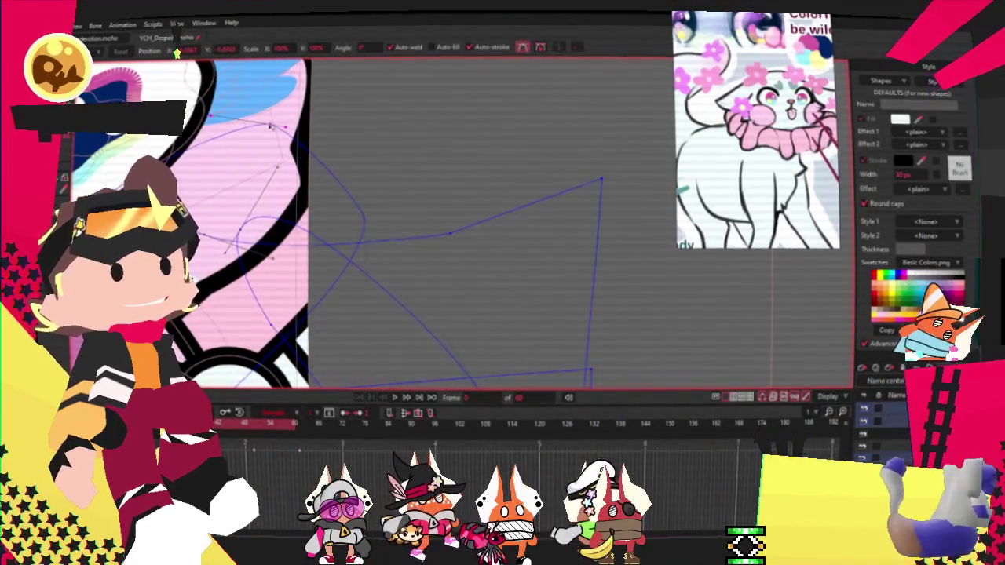
scroll(378, 288, "down", 3)
Draw a thin rotated rectangle beside the cloud-shaped paw, then select and deselect it
key("r")
scroll(205, 184, "up", 3)
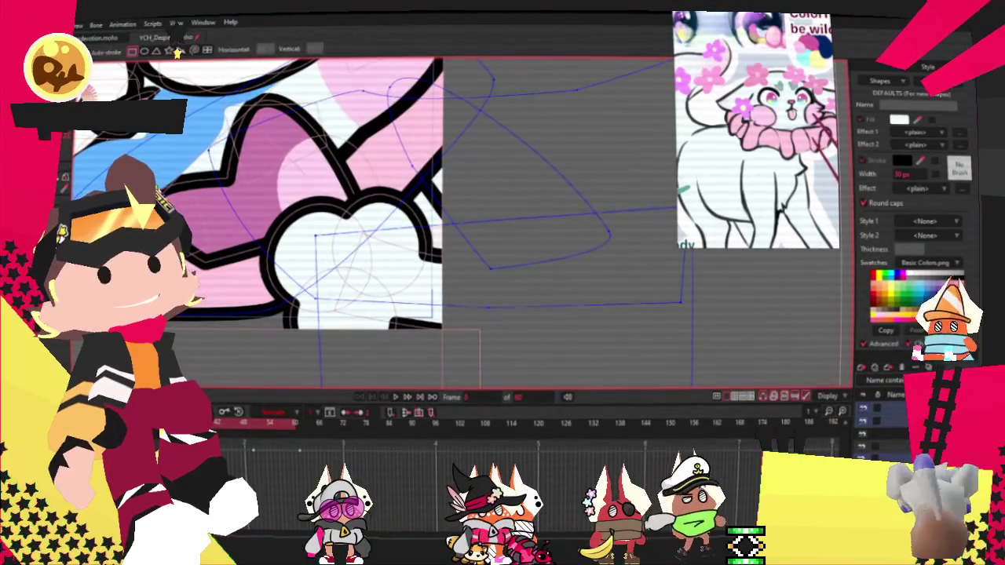
left_click_drag(206, 184, 328, 286)
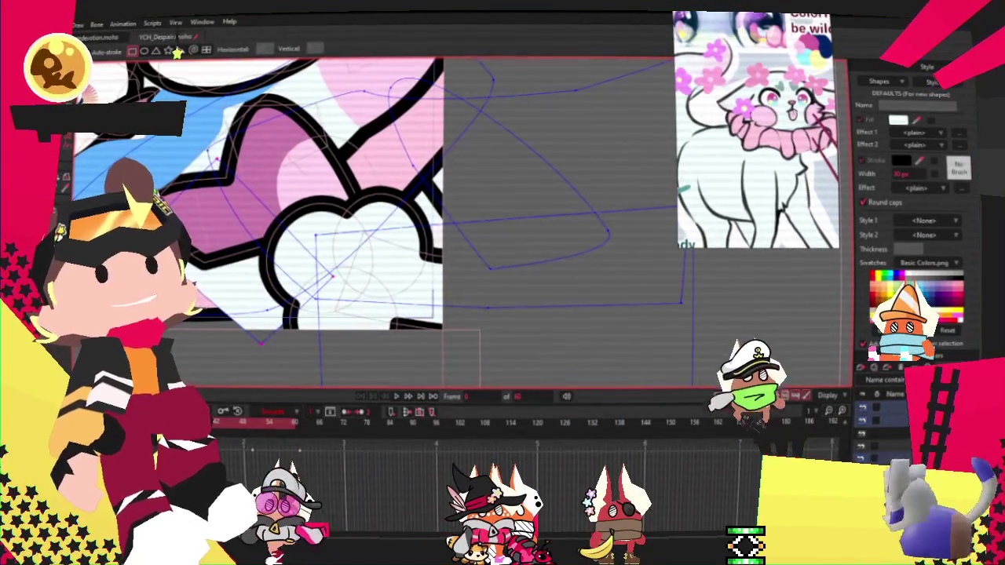
key("q")
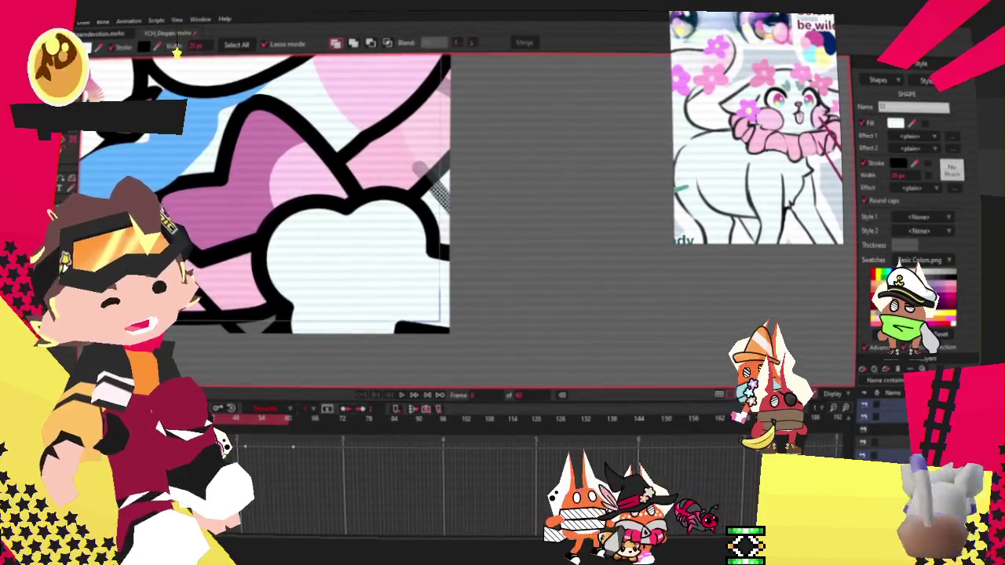
key("t")
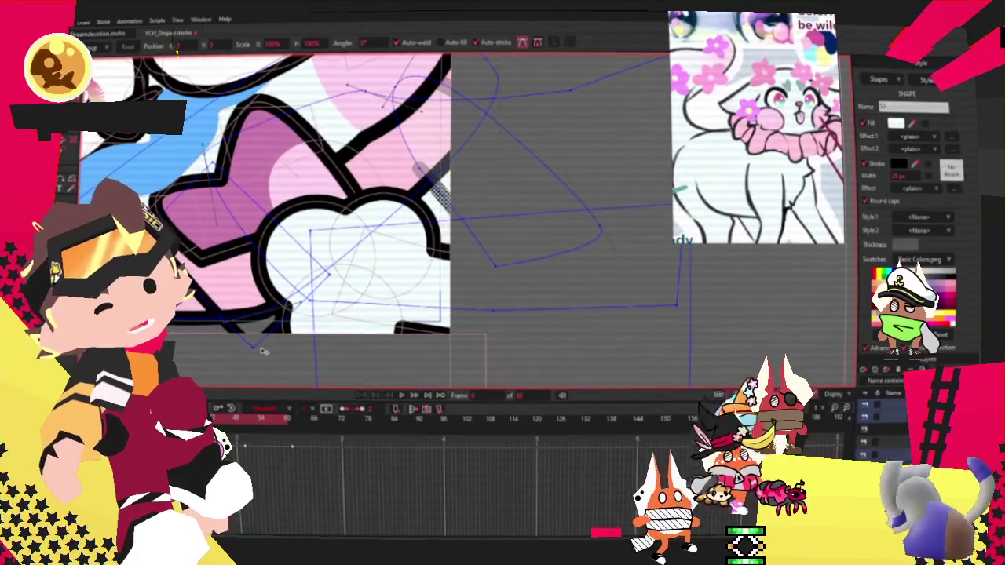
key("Return")
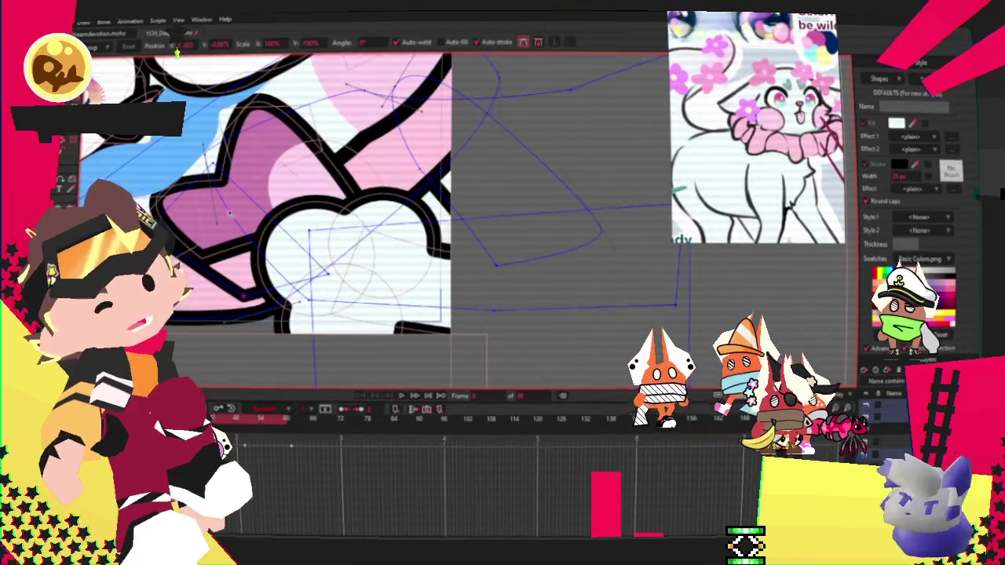
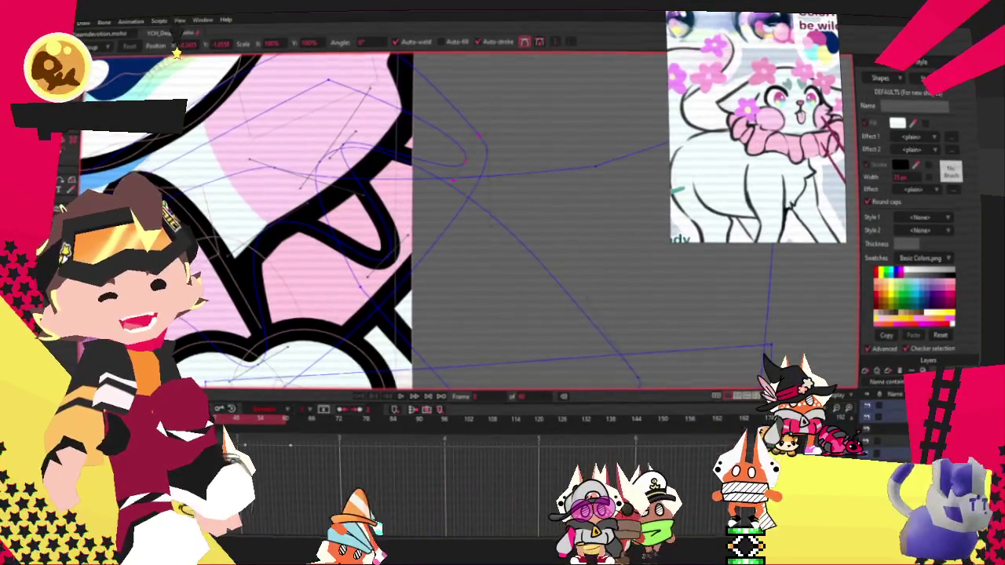
Play the animation, scrub back through the frames, step forward a pose, and replay it
scroll(287, 271, "up", 2)
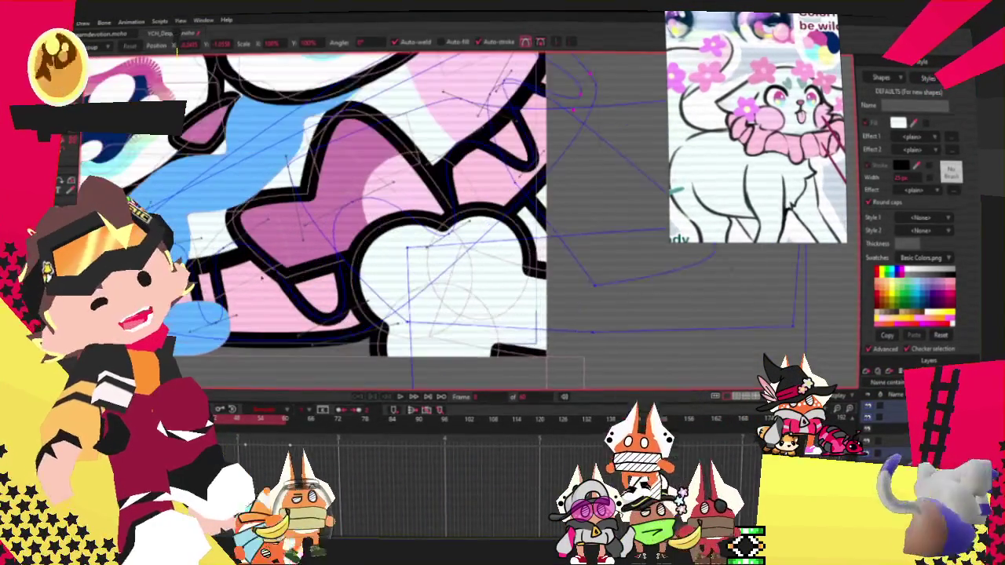
scroll(196, 298, "up", 1)
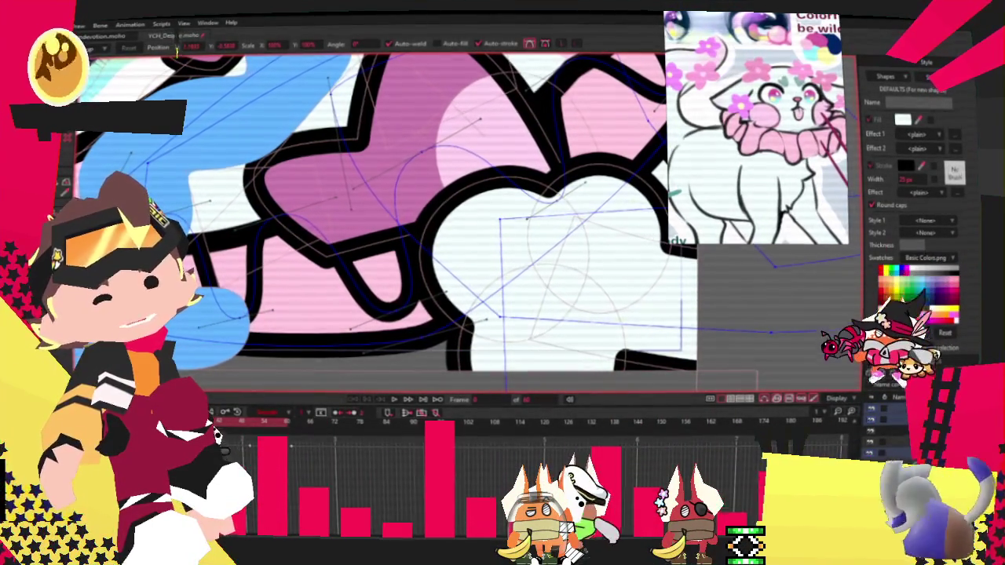
scroll(377, 220, "down", 3)
scroll(377, 220, "down", 1)
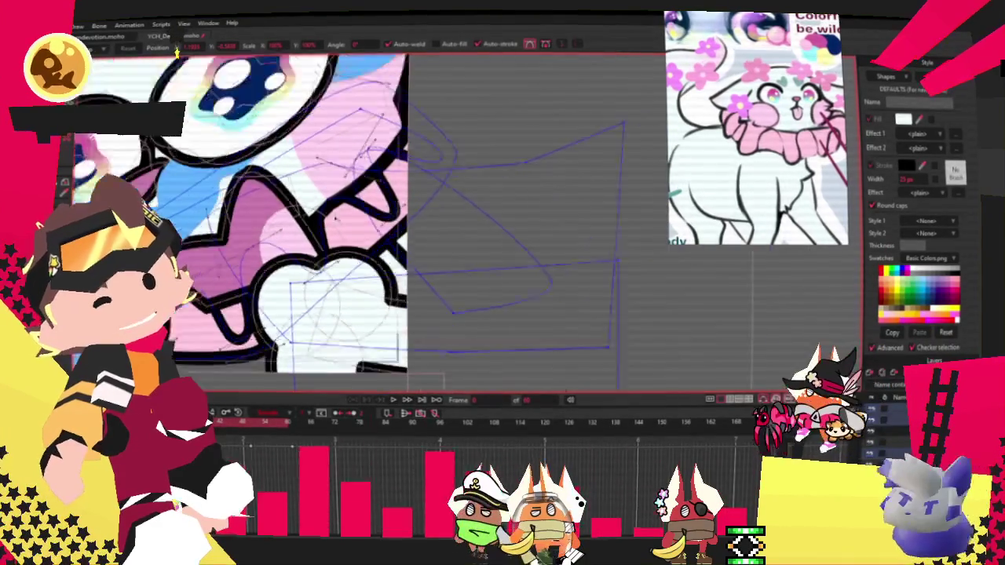
scroll(377, 220, "down", 1)
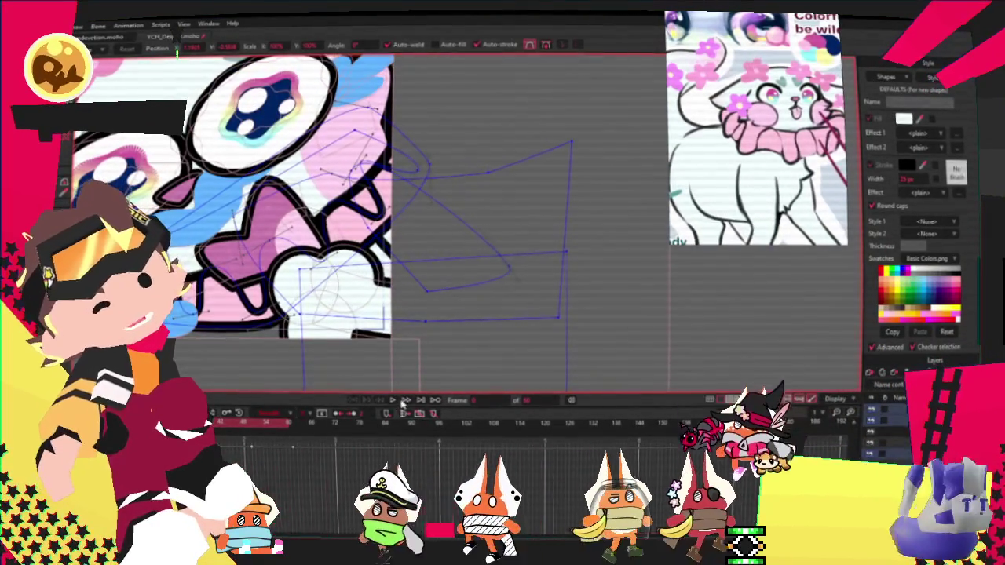
scroll(377, 220, "down", 2)
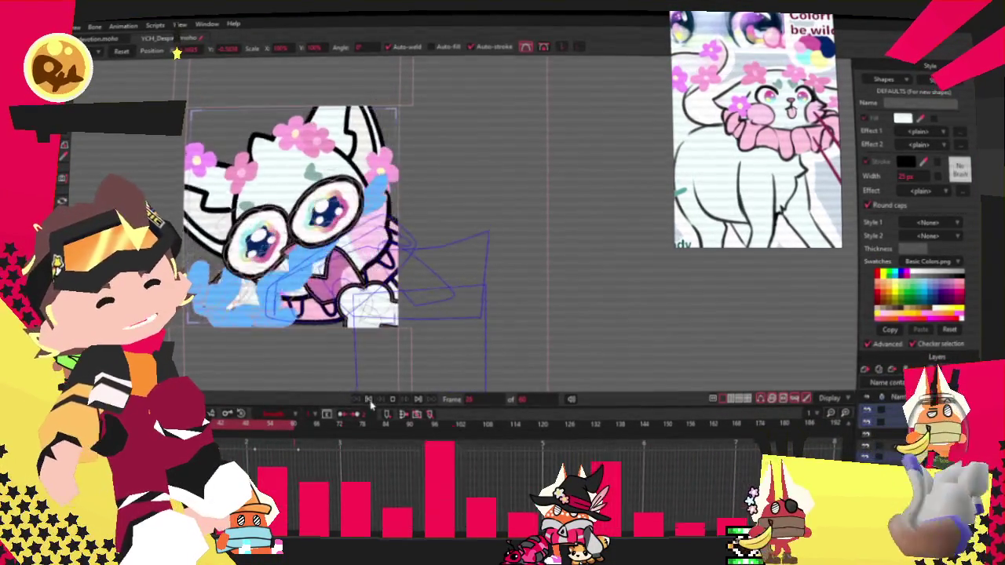
scroll(358, 336, "up", 5)
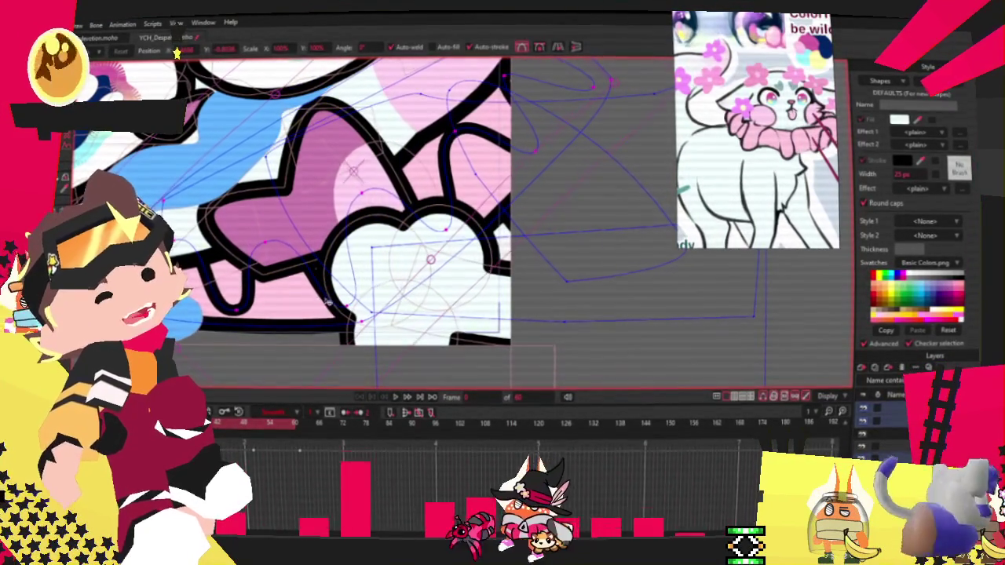
left_click(375, 403)
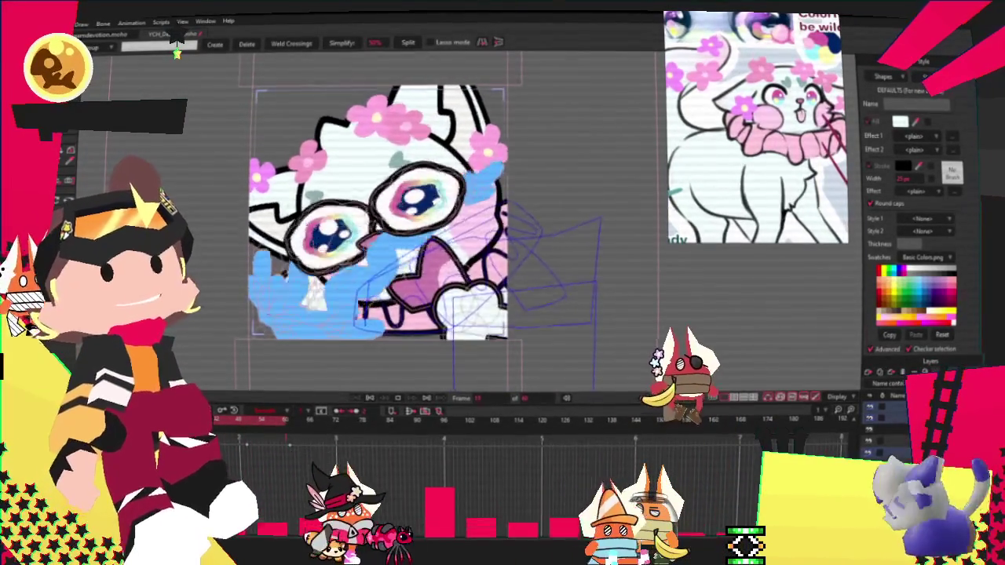
left_click_drag(334, 457, 312, 444)
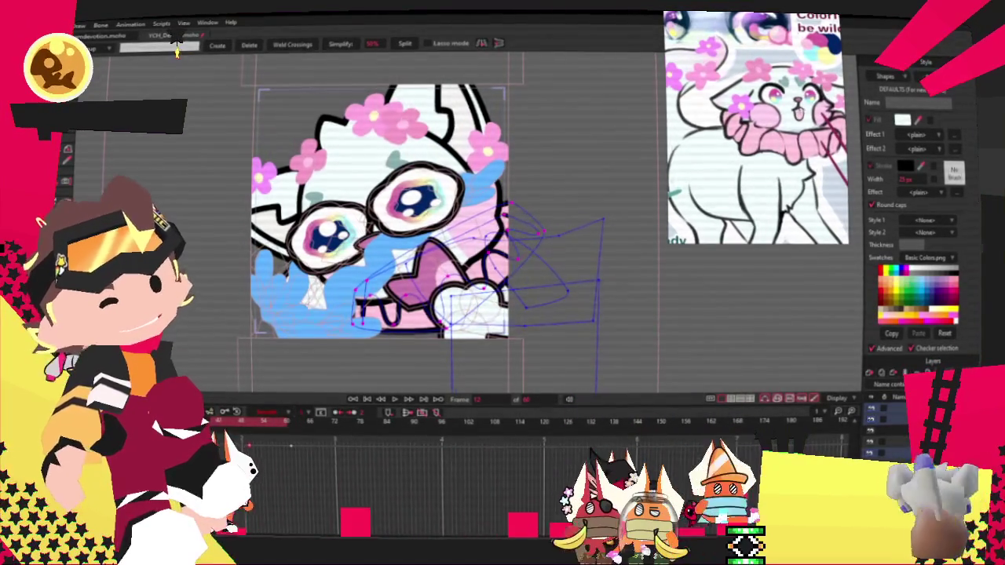
key("space")
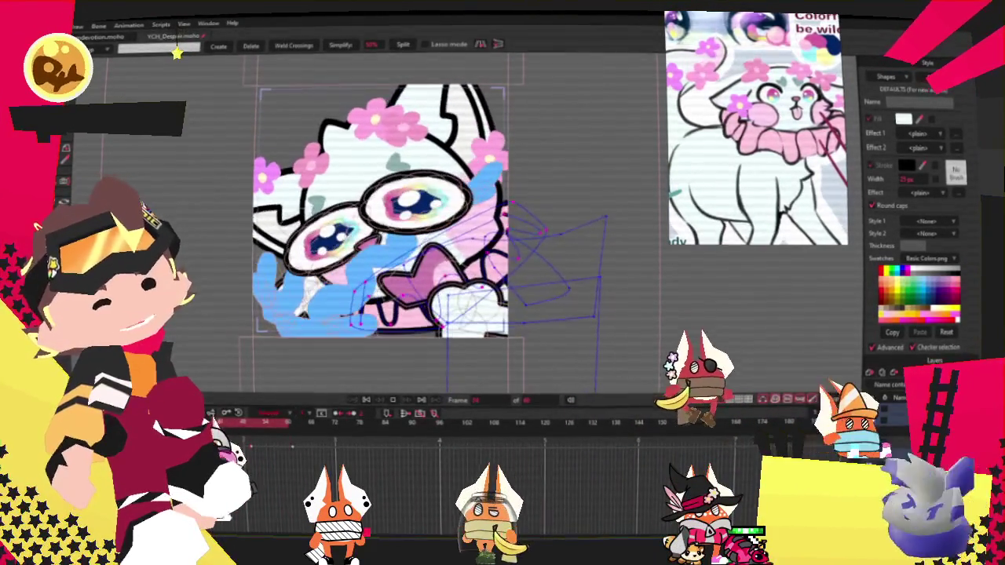
left_click(402, 401)
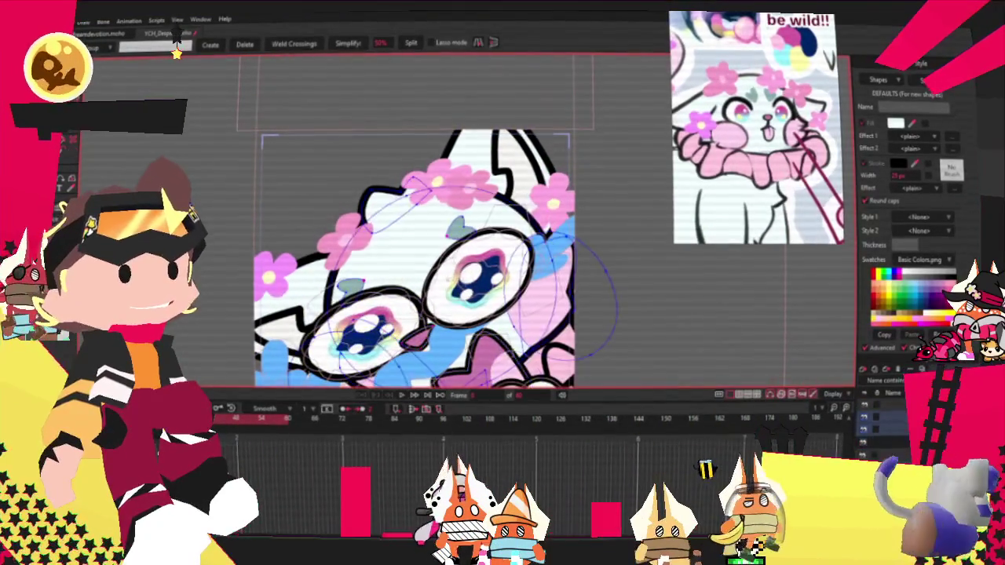
Drag the lower and upper head-outline curves under the flower crown into a new shape, then step a frame forward
key("t")
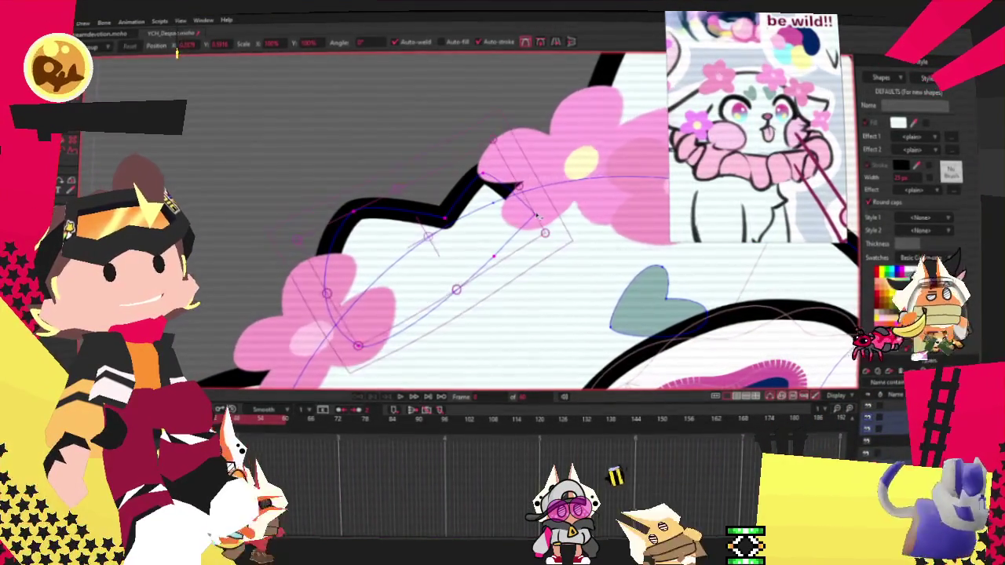
left_click_drag(537, 216, 342, 299)
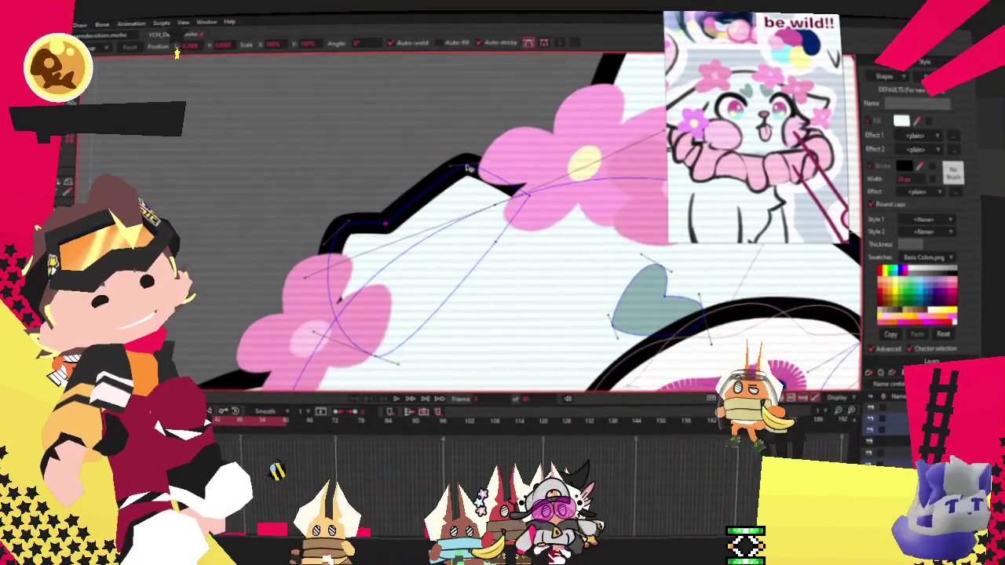
mouse_move(474, 176)
left_mouse_down()
mouse_move(413, 200)
mouse_move(385, 228)
mouse_move(454, 196)
left_mouse_up()
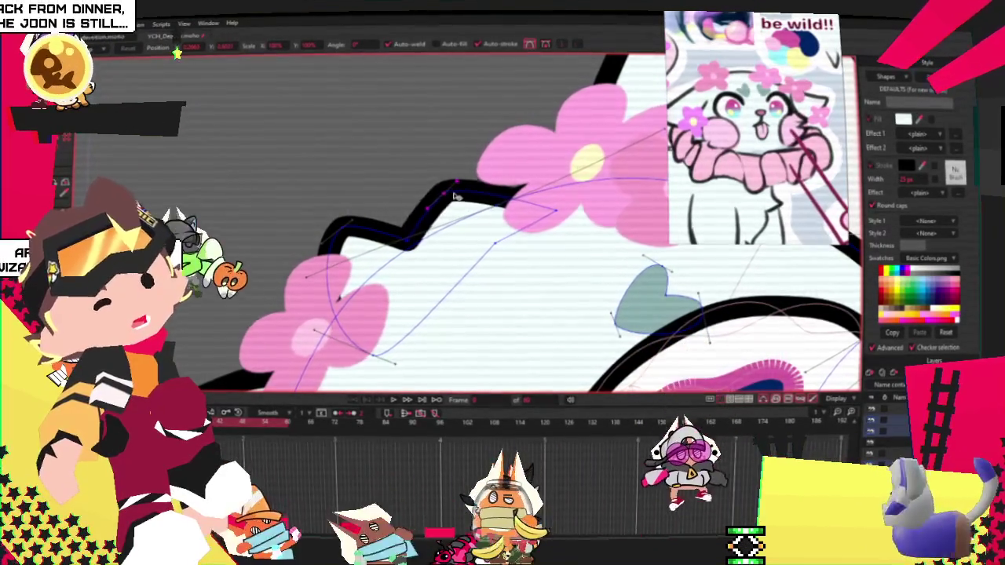
scroll(454, 197, "down", 2)
scroll(424, 299, "down", 2)
scroll(408, 354, "up", 3)
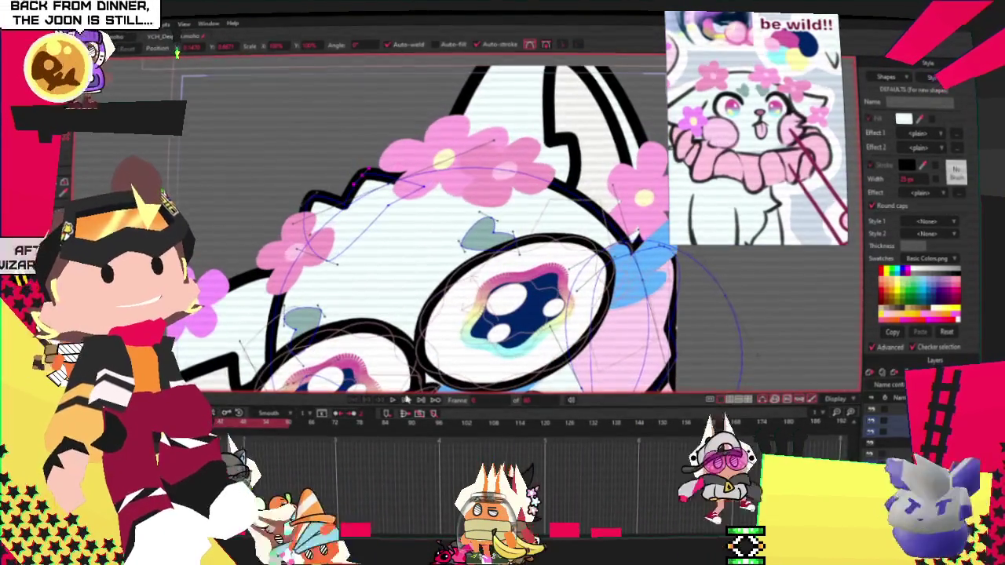
scroll(299, 212, "down", 2)
scroll(299, 212, "down", 2)
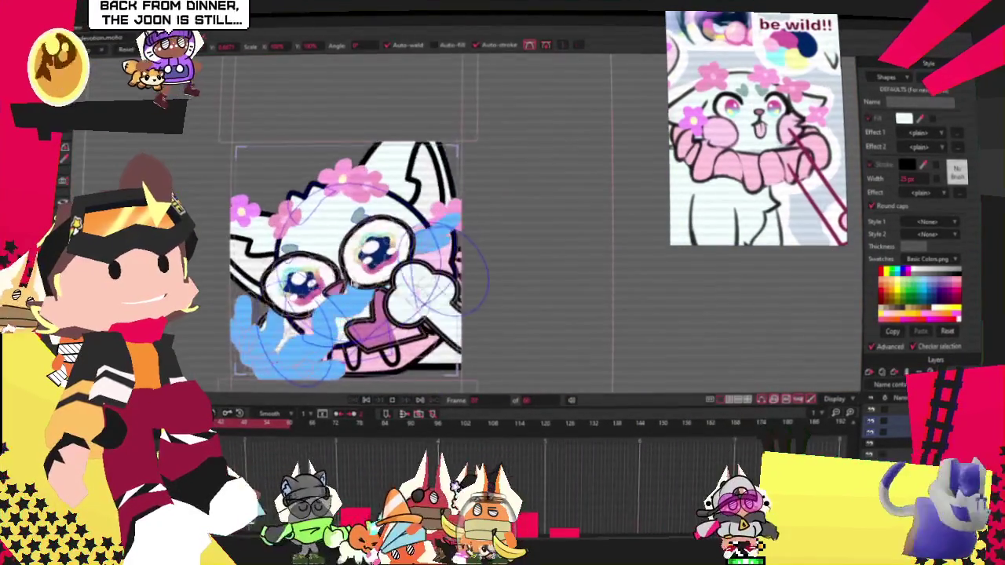
key("Right")
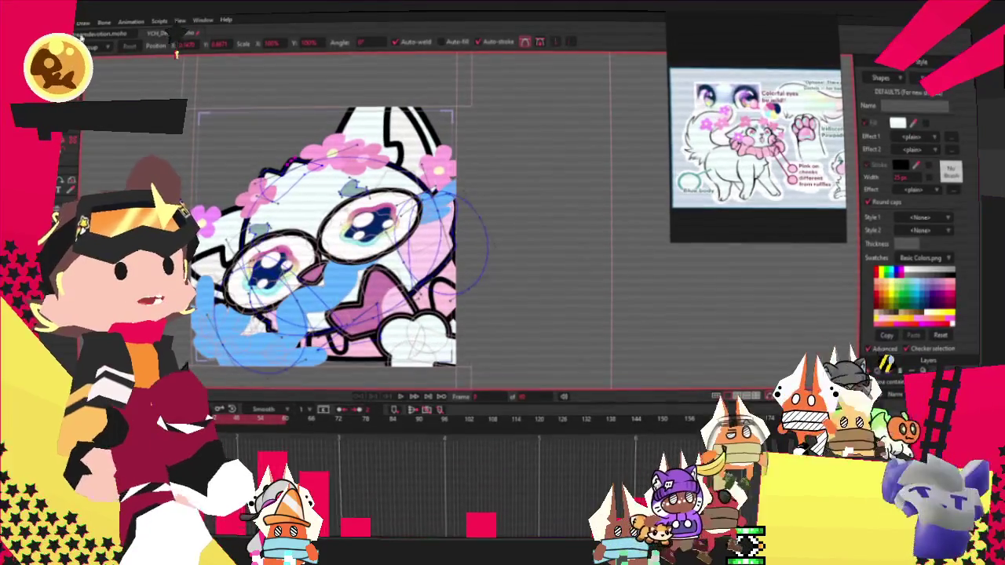
left_click(63, 22)
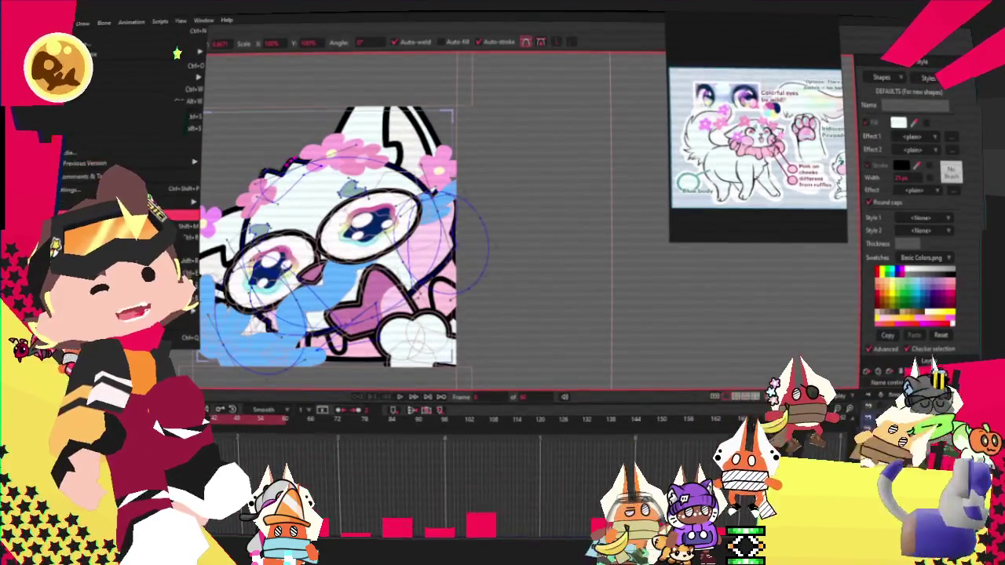
key("Escape")
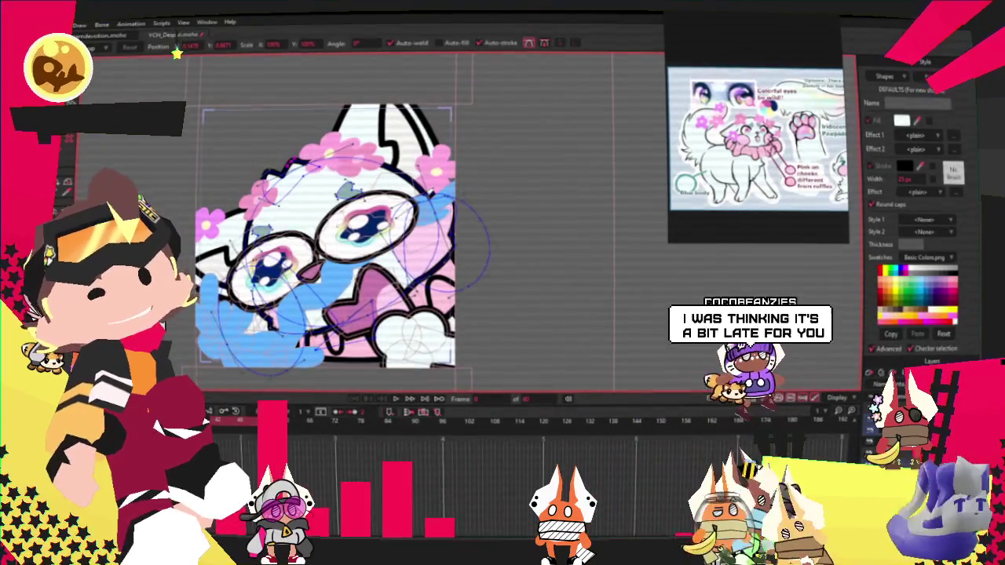
left_click(79, 24)
key("Escape")
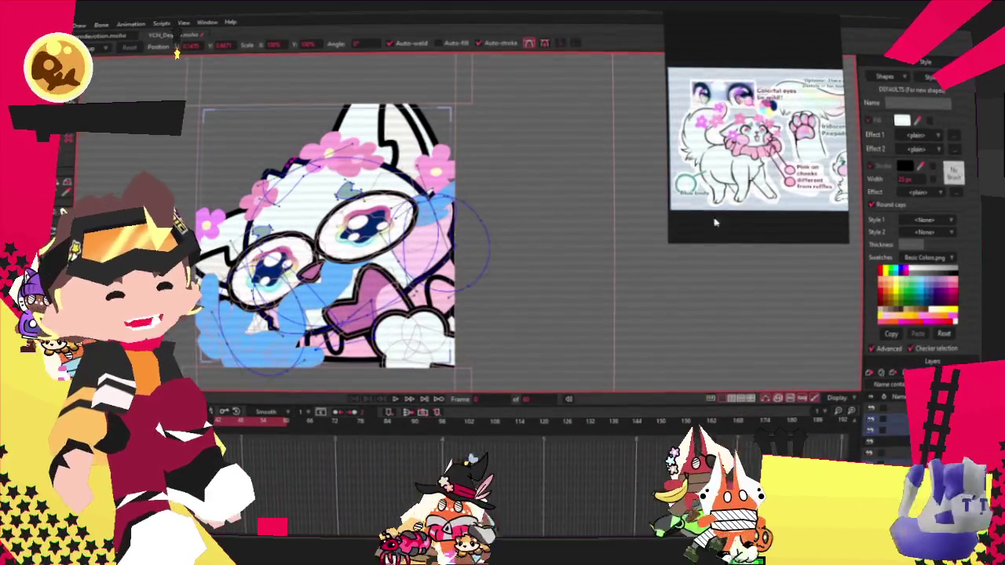
Enlarge the cat reference image window and zoom in on the reference sheet
scroll(707, 227, "down", 3)
mouse_move(669, 241)
left_mouse_down()
mouse_move(543, 303)
mouse_move(494, 433)
mouse_move(352, 431)
left_mouse_up()
scroll(597, 220, "down", 3)
scroll(597, 220, "up", 3)
scroll(597, 220, "up", 1)
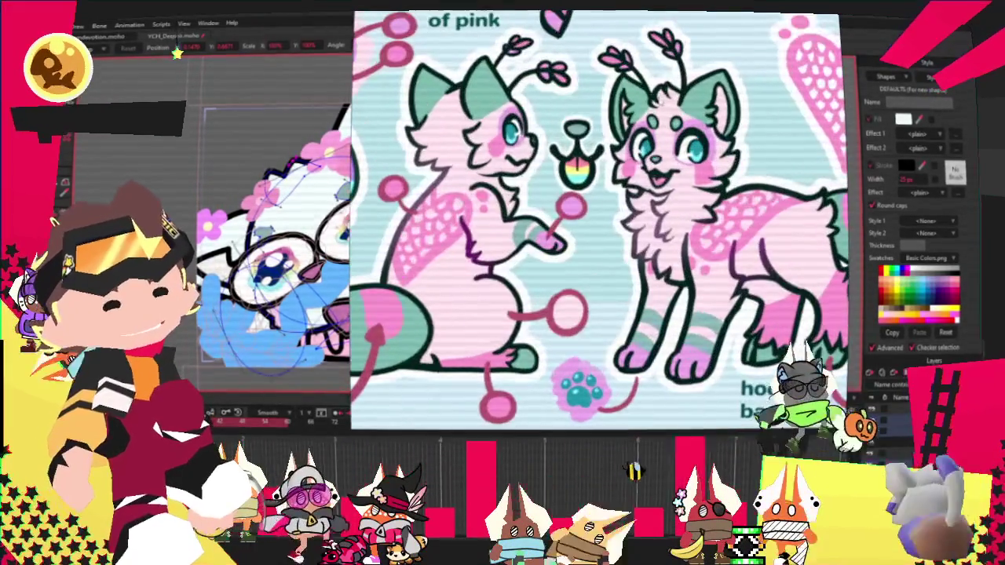
scroll(596, 220, "up", 1)
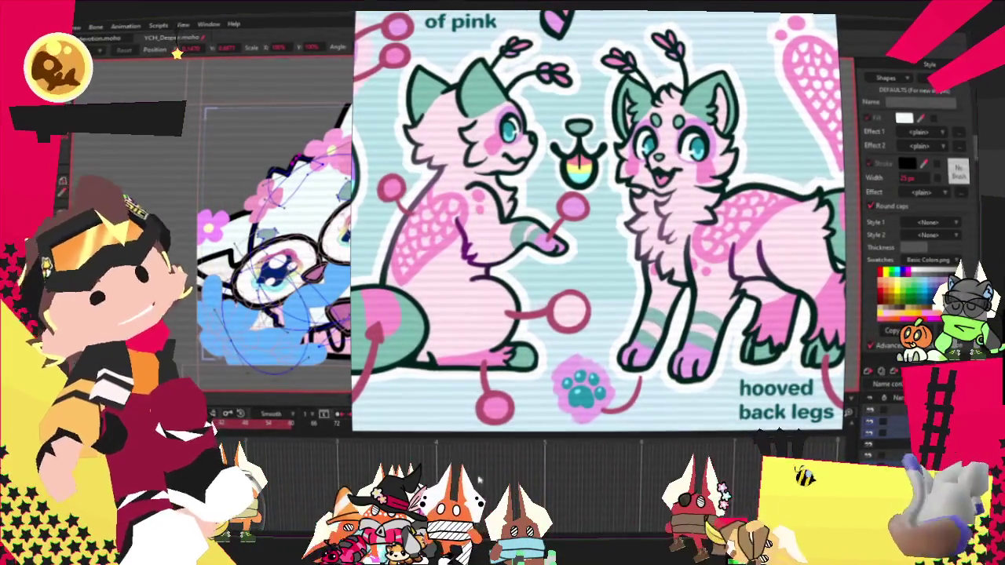
scroll(567, 187, "up", 2)
scroll(567, 187, "up", 2)
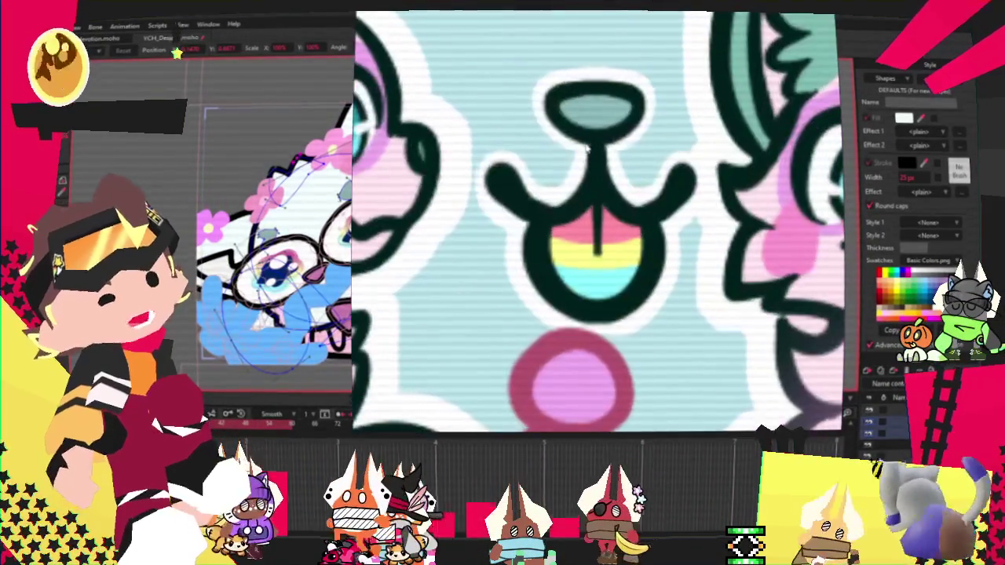
scroll(567, 186, "down", 1)
scroll(568, 187, "down", 3)
scroll(568, 187, "down", 1)
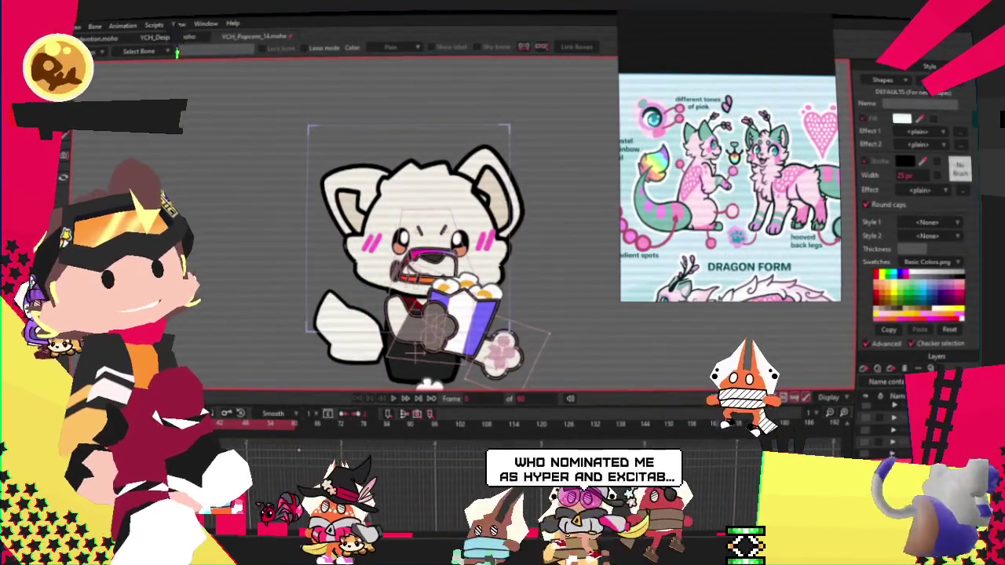
scroll(440, 243, "up", 1)
scroll(362, 256, "up", 1)
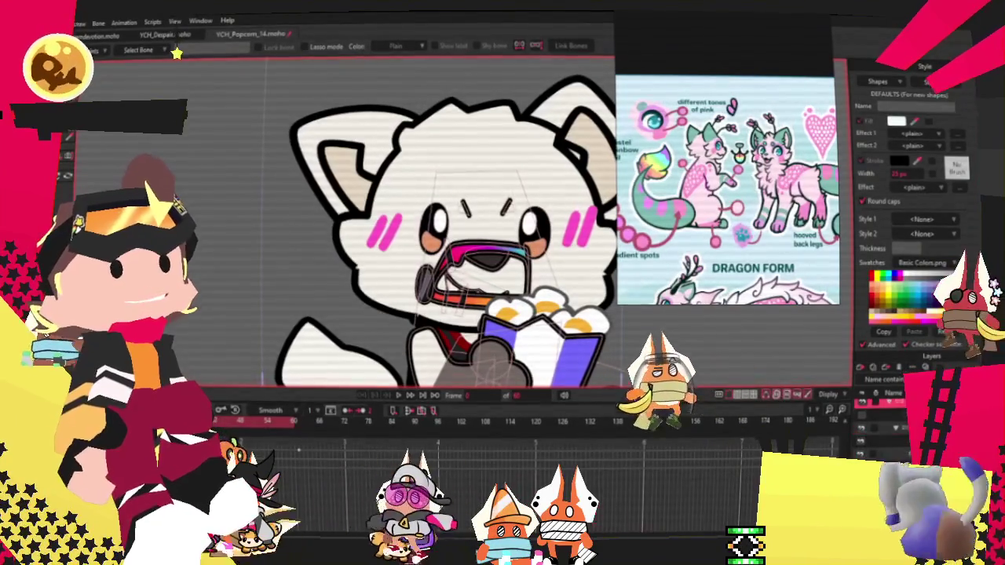
key("t")
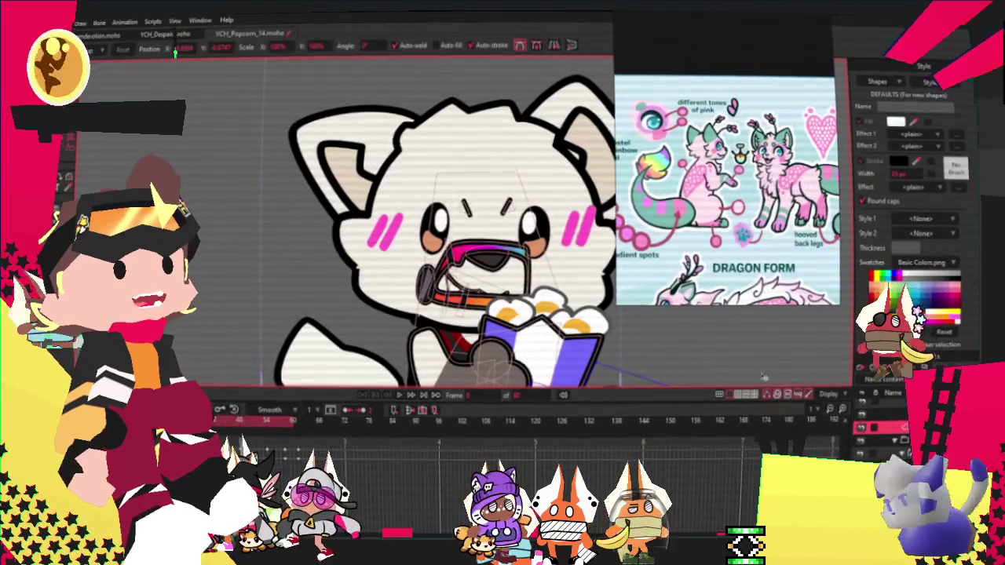
scroll(443, 228, "down", 3)
scroll(444, 227, "up", 3)
scroll(444, 227, "down", 1)
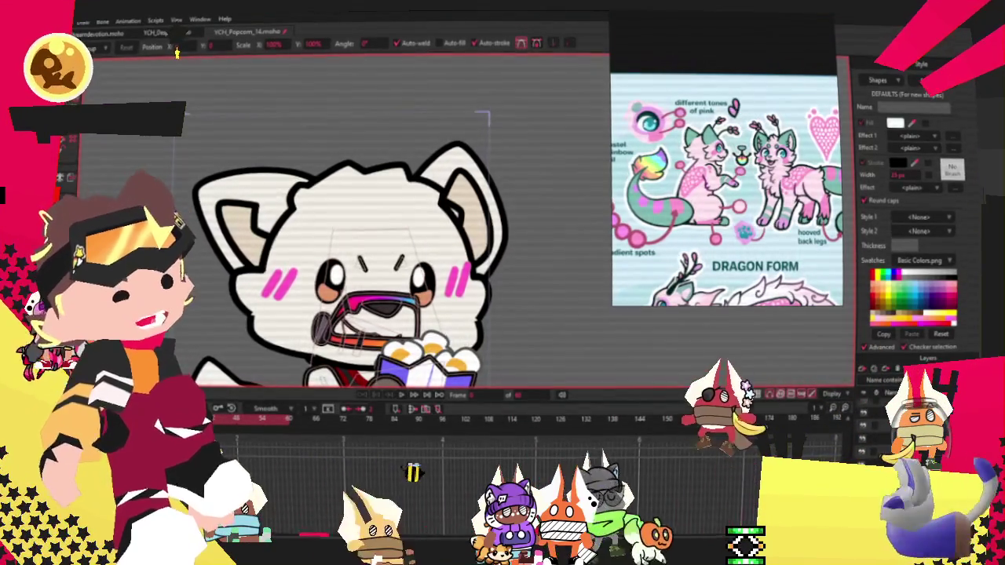
key("ctrl+a")
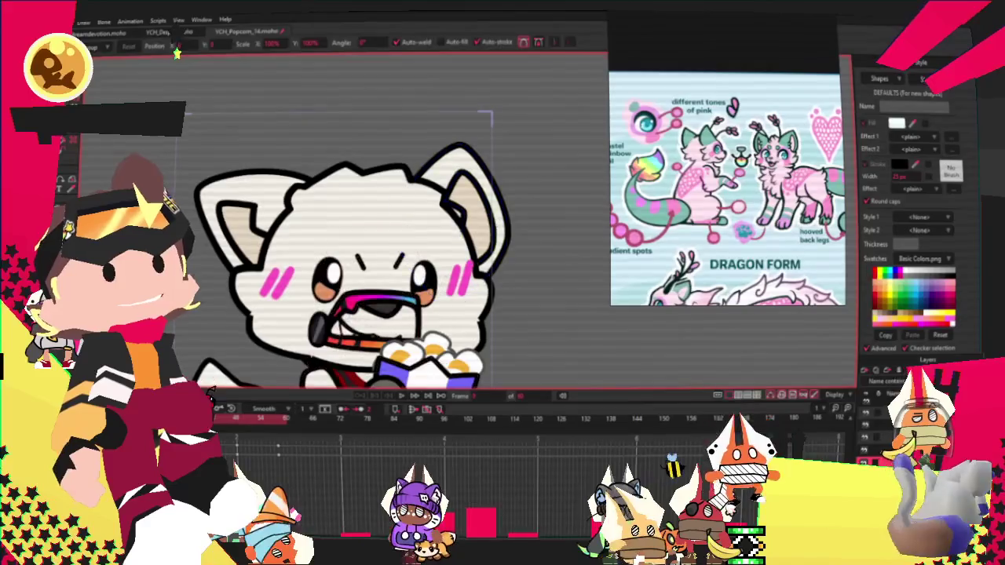
key("g")
scroll(456, 179, "up", 2)
Fill the left outer ear with the reference teal
left_click(487, 209)
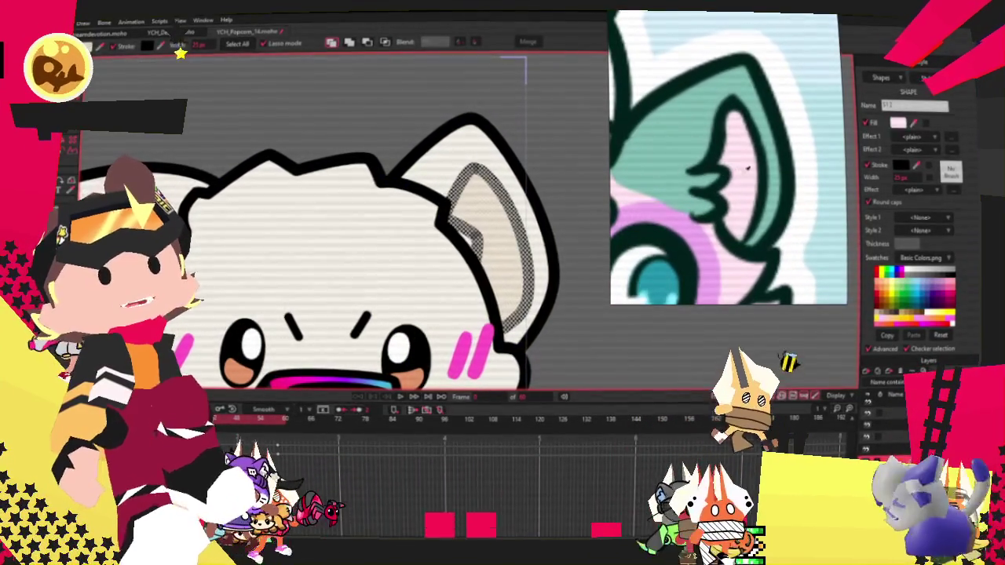
left_click(414, 176)
left_click(911, 121)
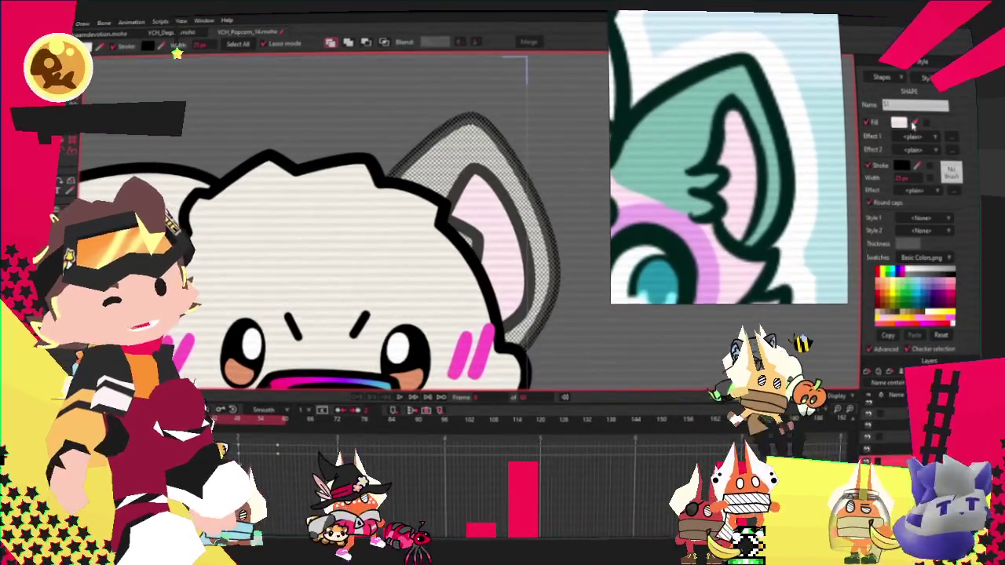
left_click(660, 197)
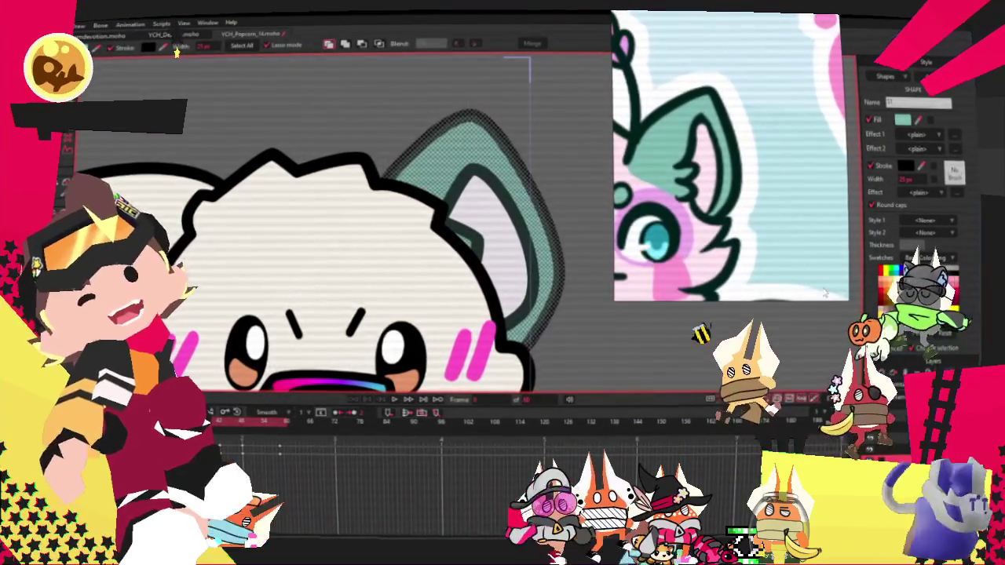
Select the left inner ear shape so it can be coloured pink
scroll(503, 243, "down", 3)
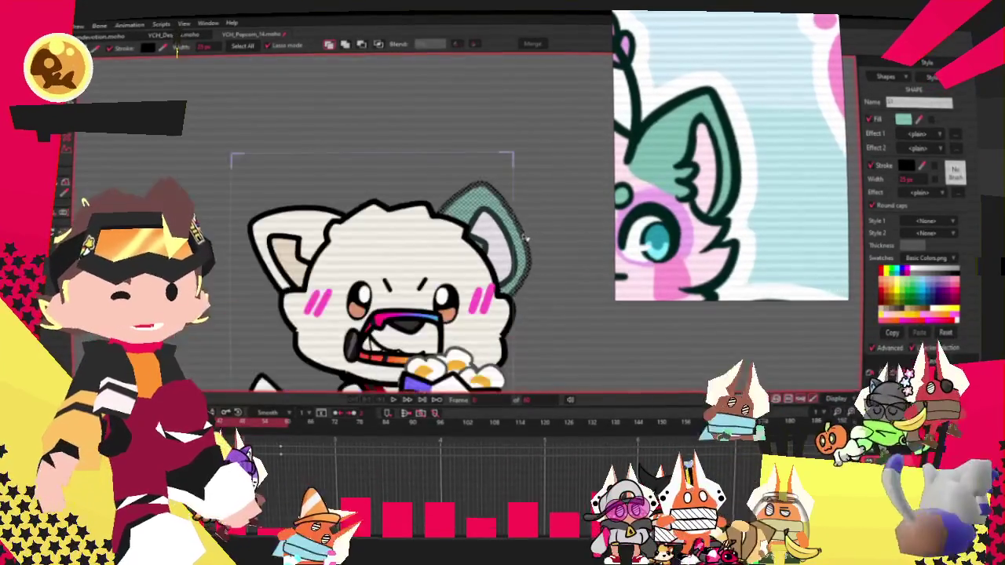
scroll(452, 260, "up", 2)
scroll(452, 259, "up", 3)
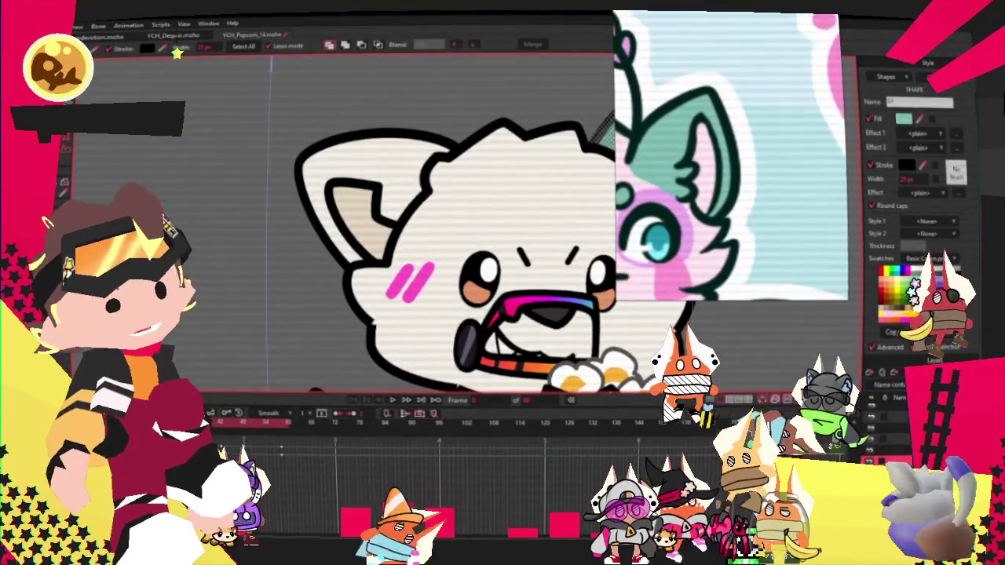
scroll(393, 259, "down", 3)
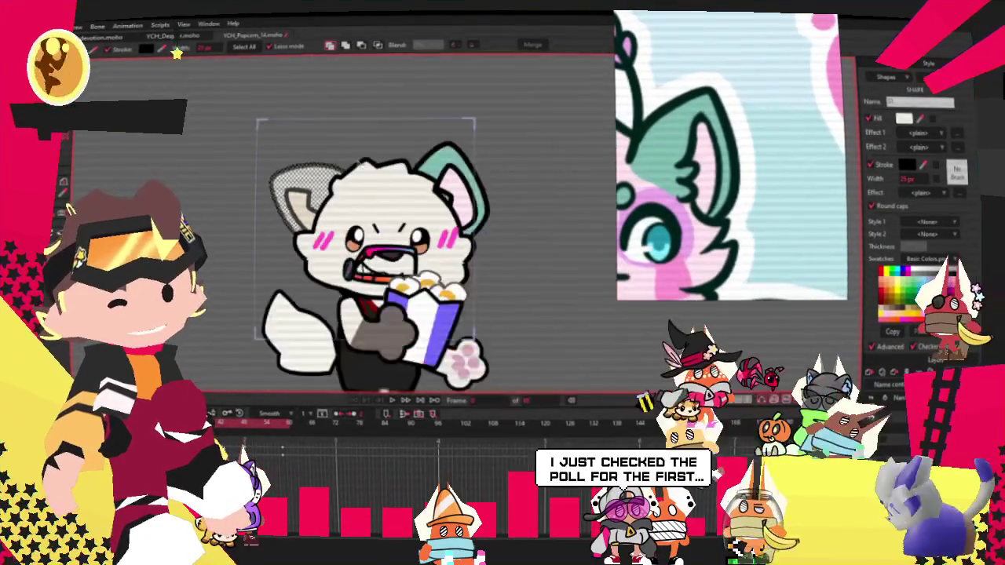
scroll(393, 259, "up", 3)
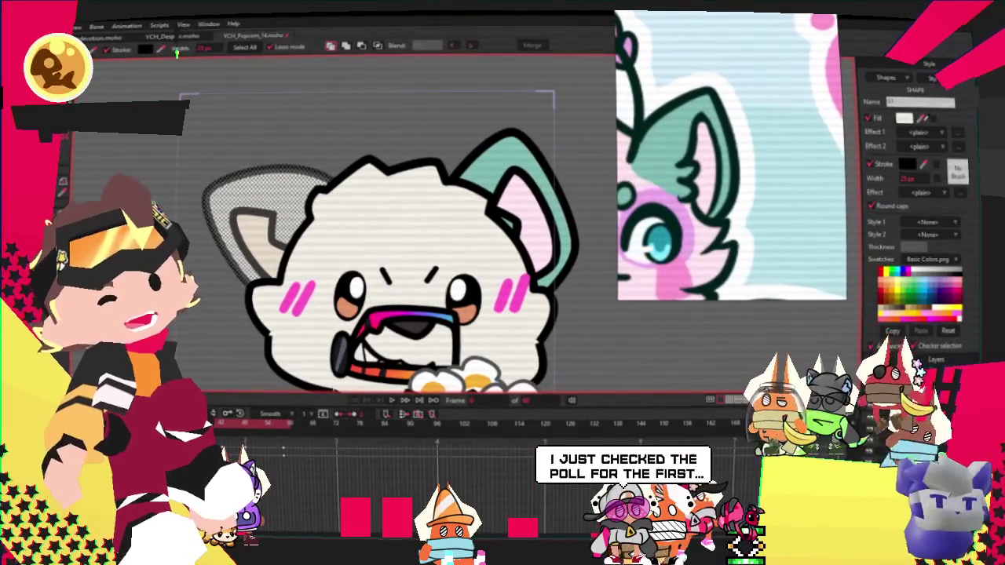
left_click(250, 236)
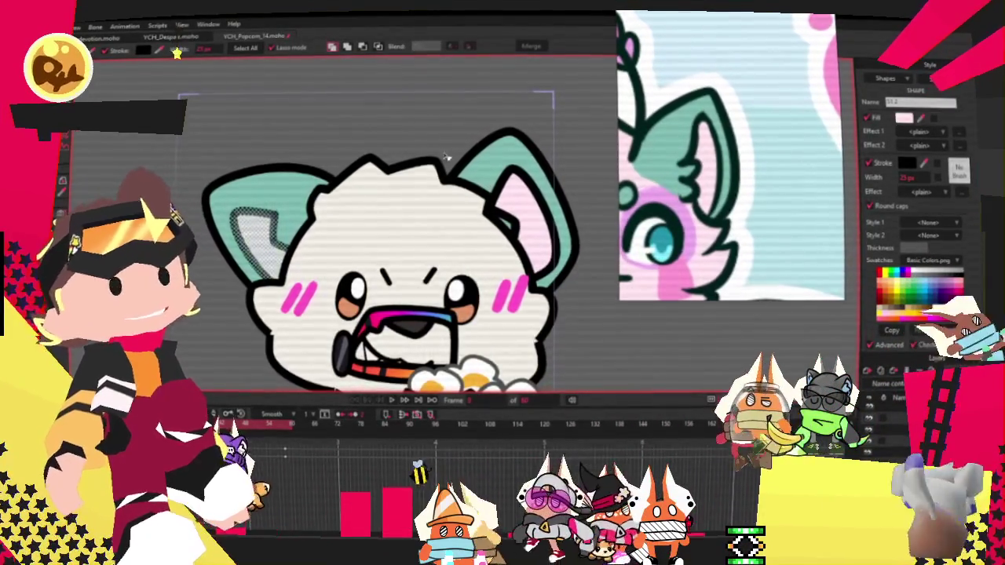
scroll(380, 153, "down", 2)
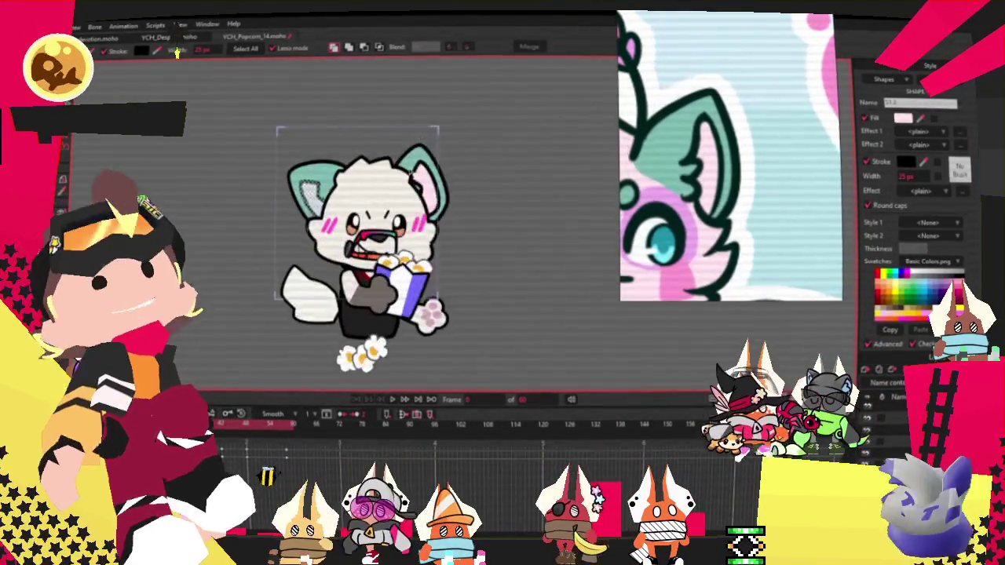
scroll(341, 197, "up", 1)
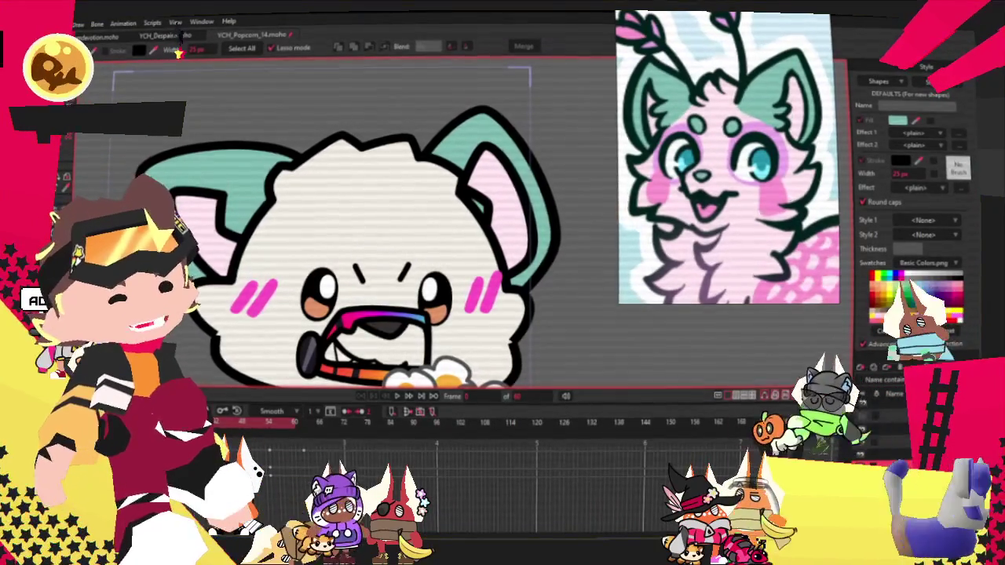
Delete the magenta gradient mouth shape
left_click(377, 318)
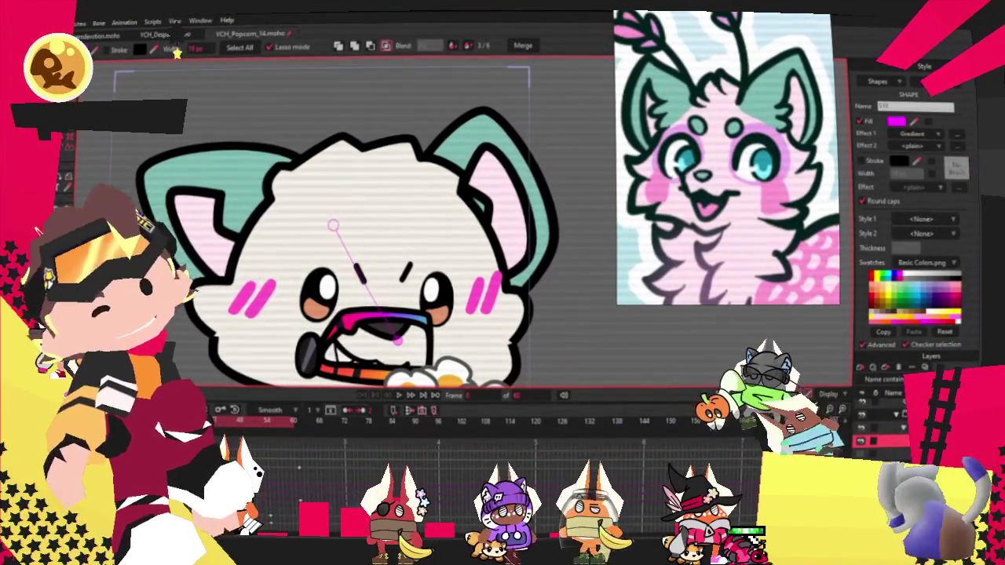
scroll(332, 159, "up", 2)
scroll(361, 181, "up", 2)
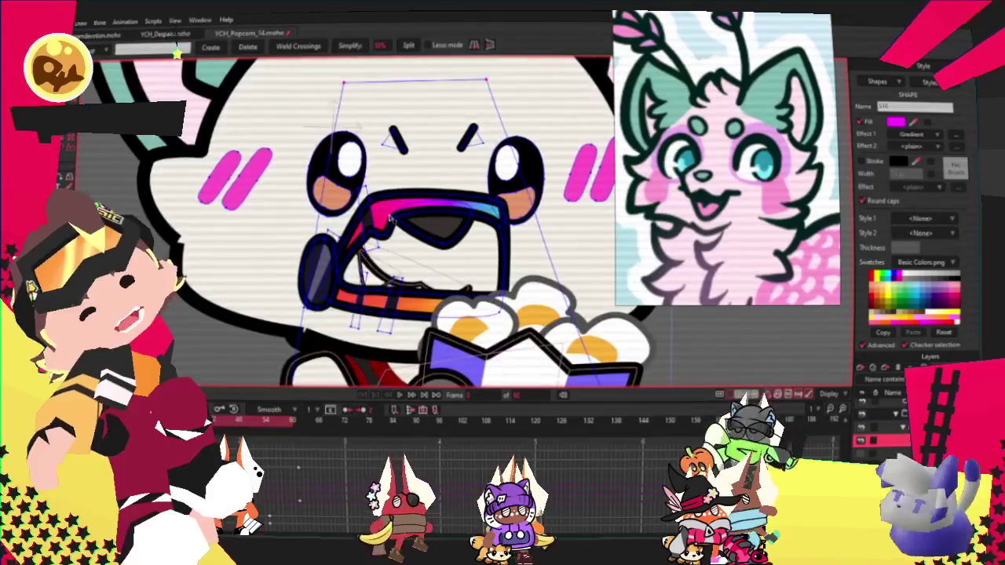
key("Delete")
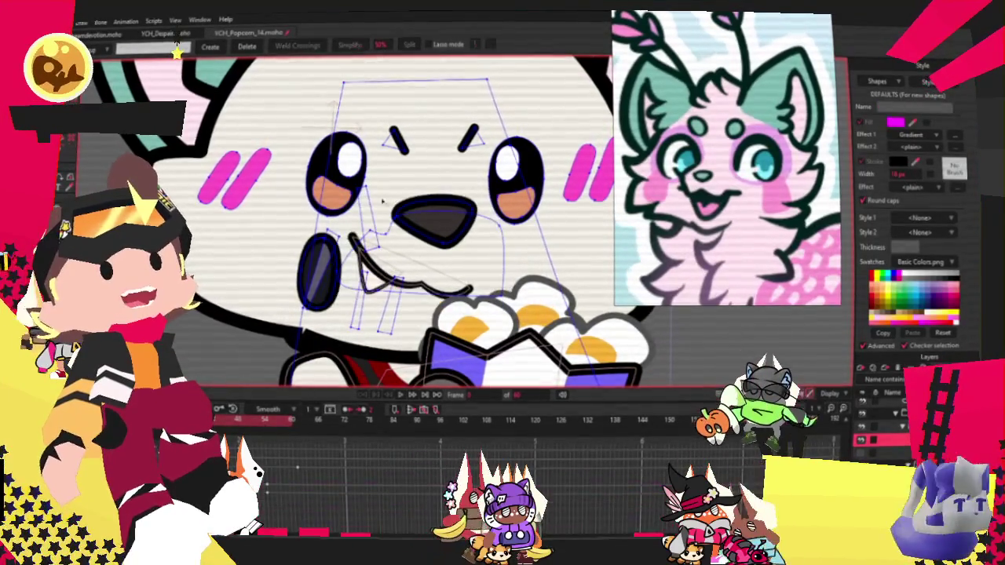
scroll(375, 220, "up", 2)
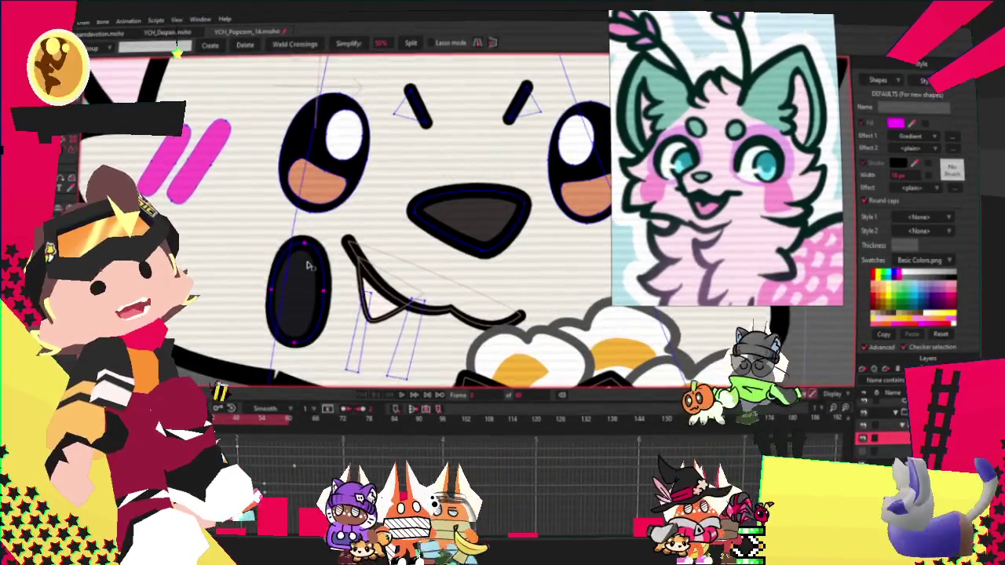
scroll(310, 236, "down", 2)
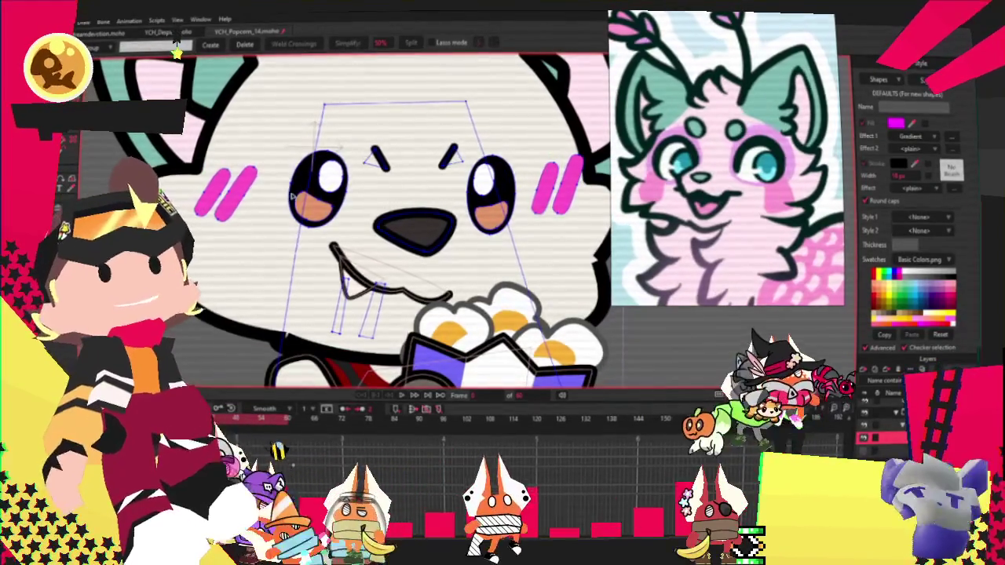
Cycle between the shape and point selection tools, ending on Select Shape
key("z")
scroll(418, 251, "up", 2)
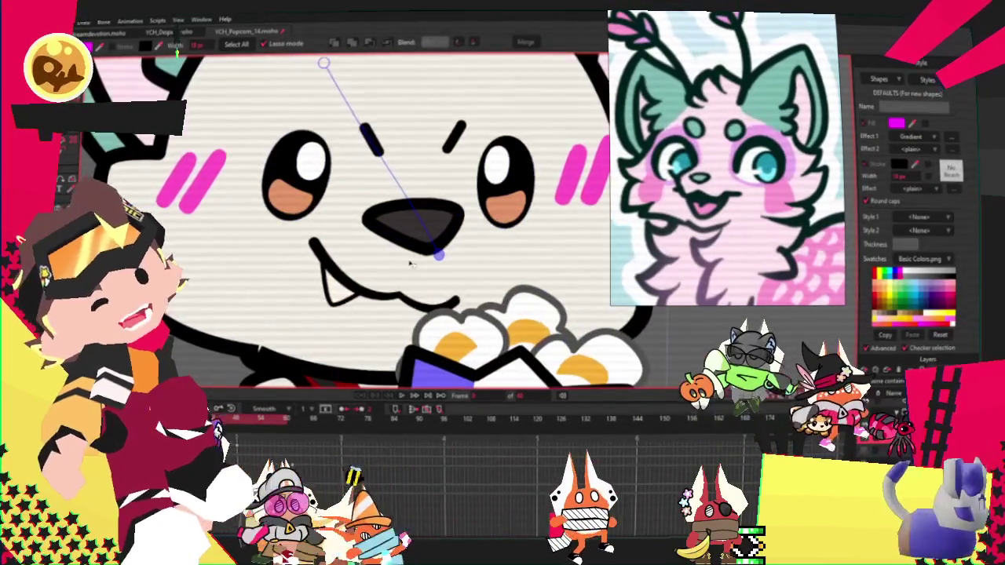
key("u")
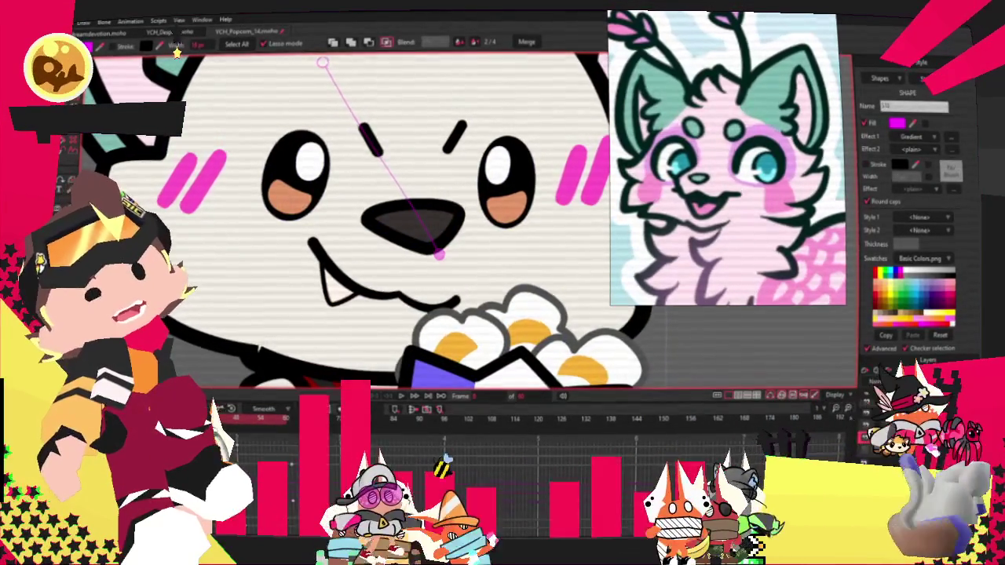
scroll(338, 220, "down", 3)
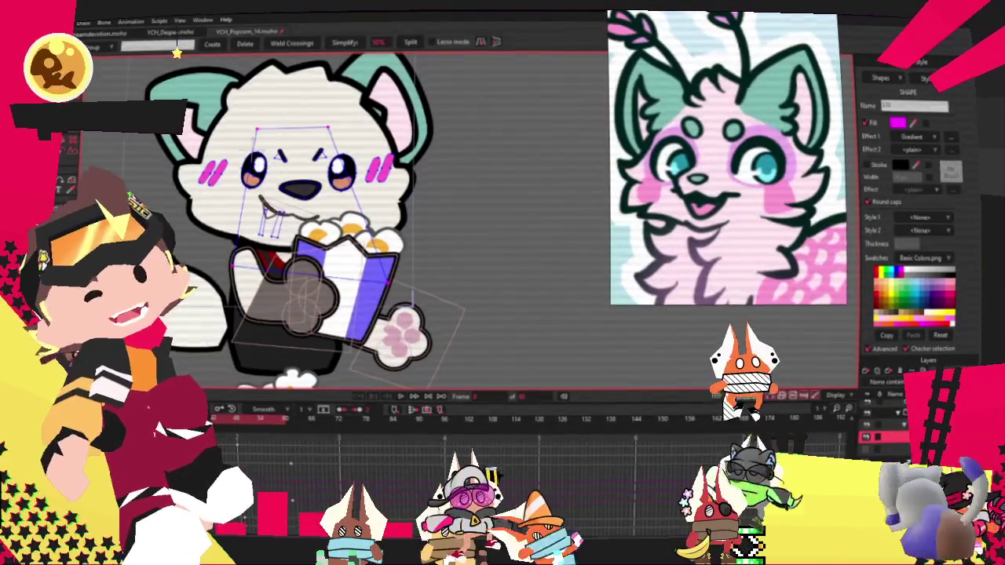
key("g")
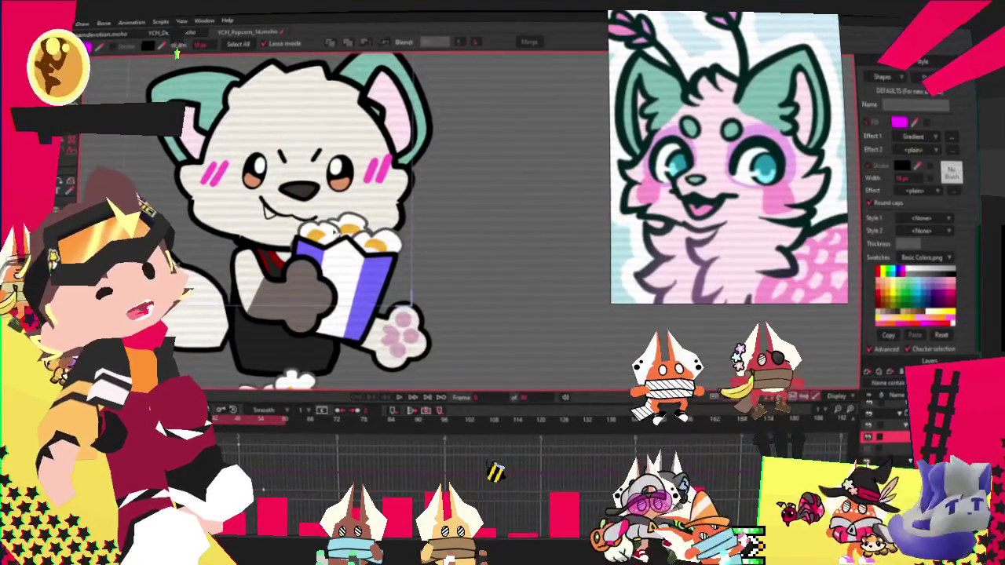
scroll(291, 173, "up", 2)
scroll(291, 173, "up", 3)
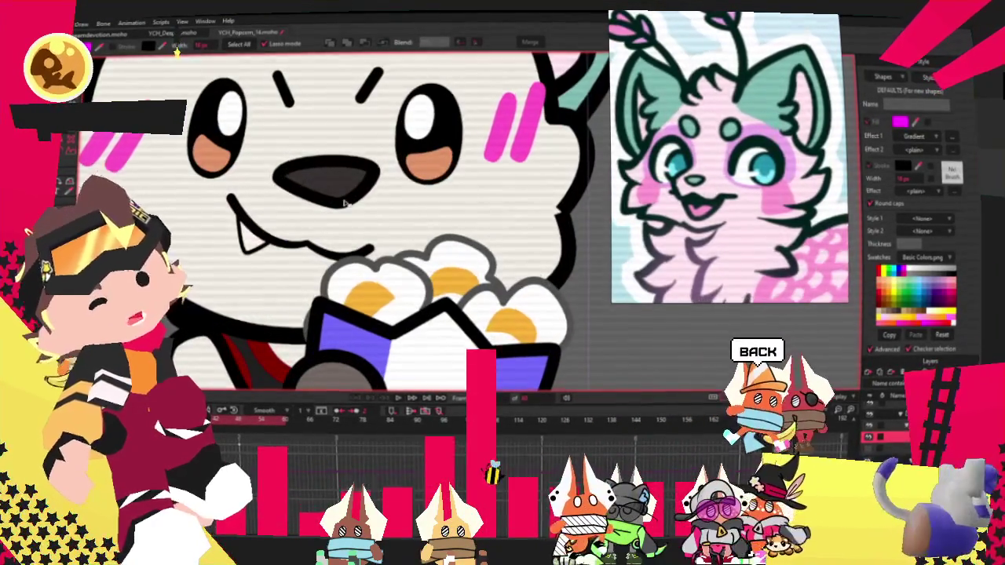
Fill the character's nose with teal
left_click(326, 177)
scroll(706, 185, "up", 3)
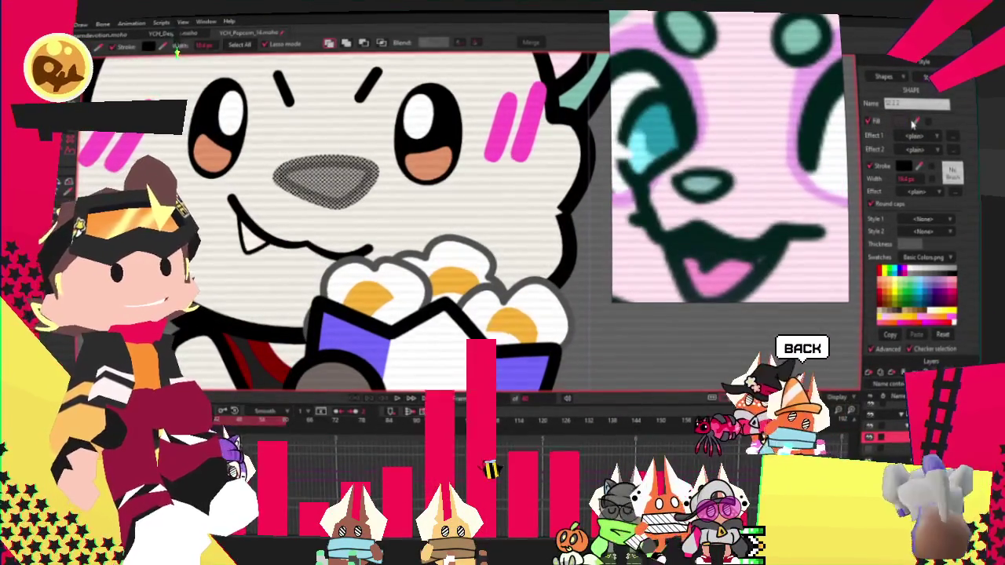
left_click(702, 176)
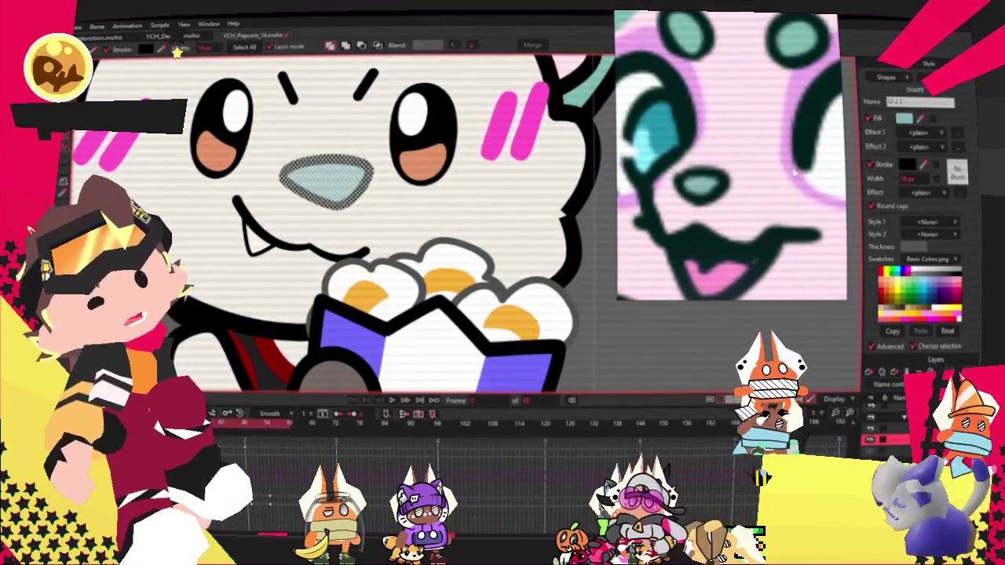
Tilt the nose slightly clockwise using Transform Points
key("t")
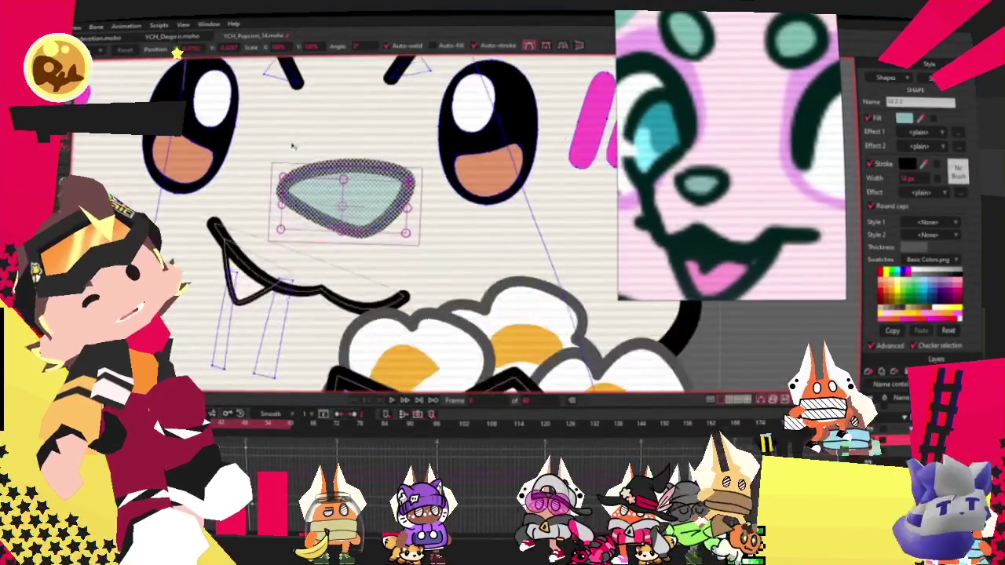
scroll(383, 238, "up", 3)
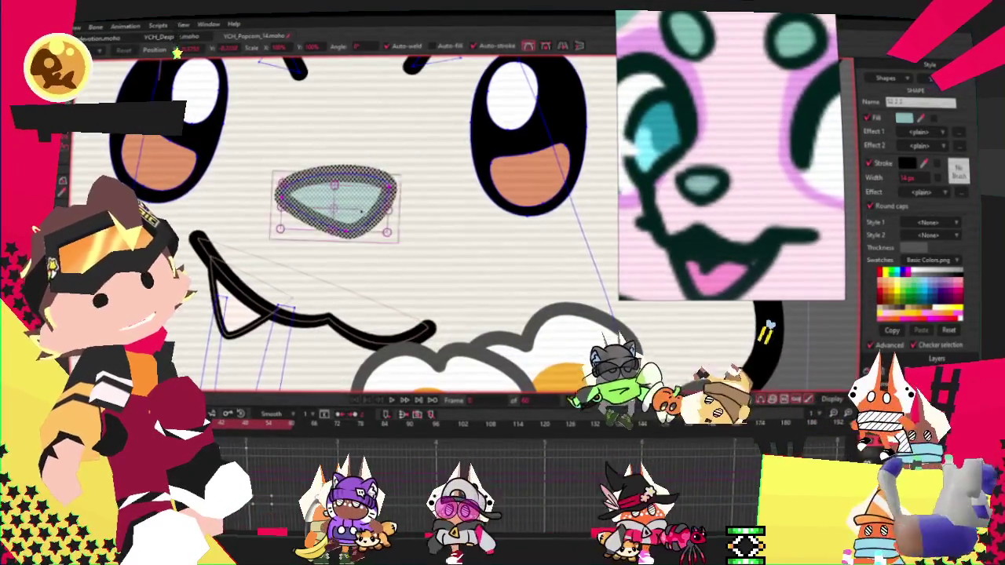
scroll(400, 239, "up", 2)
mouse_move(408, 247)
left_mouse_down()
mouse_move(402, 267)
mouse_move(377, 252)
left_mouse_up()
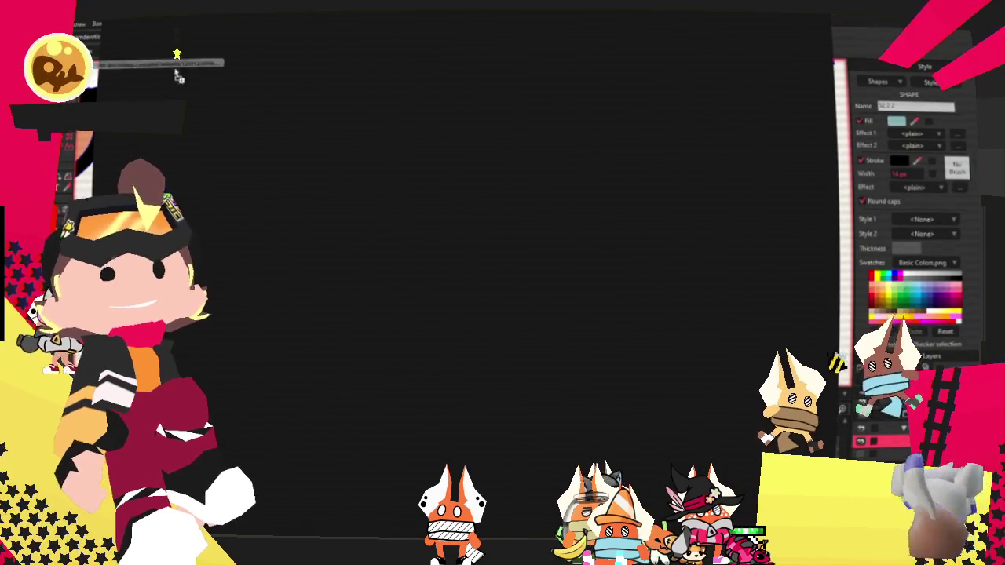
Look through the Google Forms poll pie charts, then return to Moho's point selection
left_click_drag(178, 76, 500, 174)
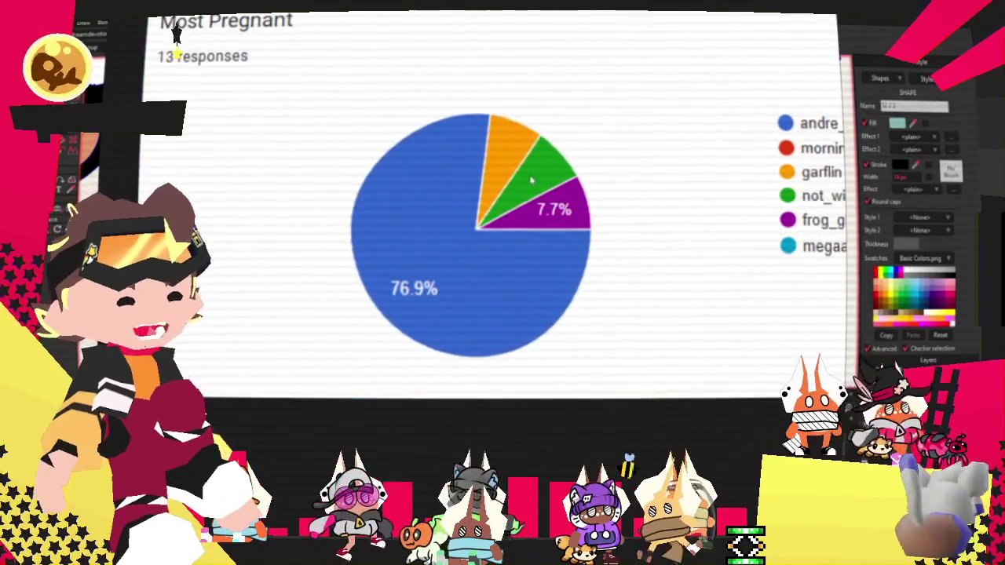
scroll(511, 179, "down", 5)
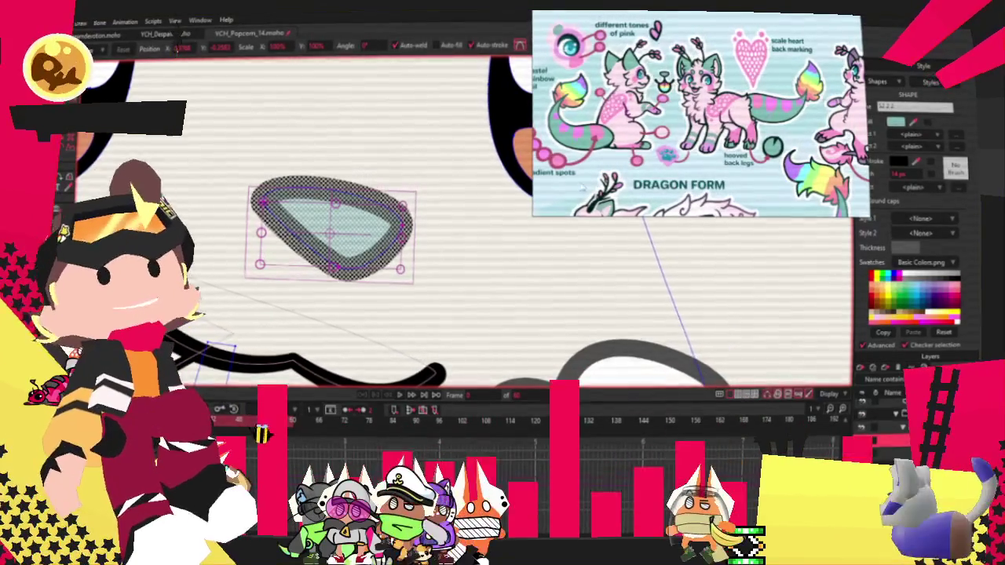
key("g")
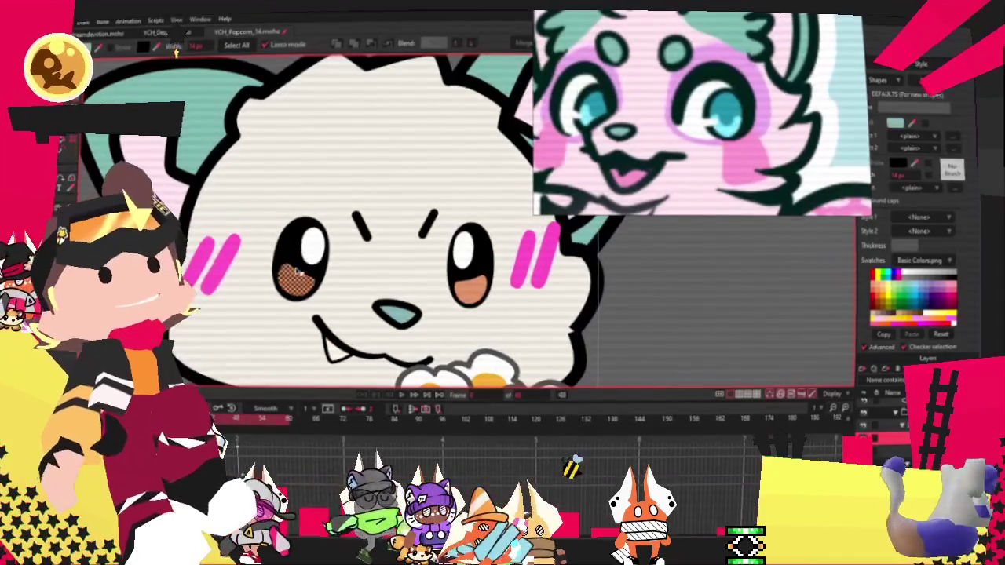
Select the eye's lower part, then pick the nose's points with Transform Points
left_click(298, 271)
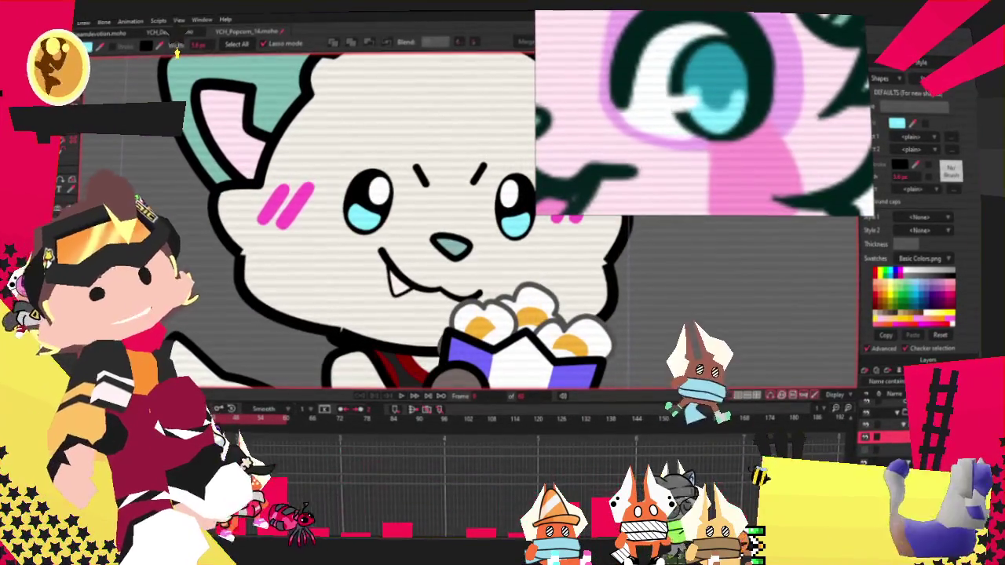
key("t")
scroll(432, 220, "up", 2)
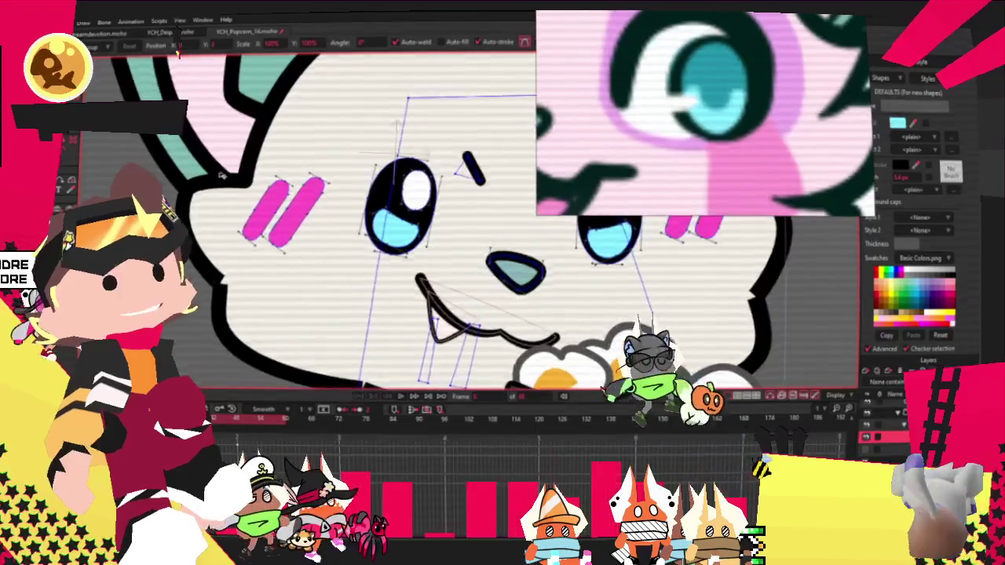
scroll(392, 263, "up", 2)
left_click(493, 229)
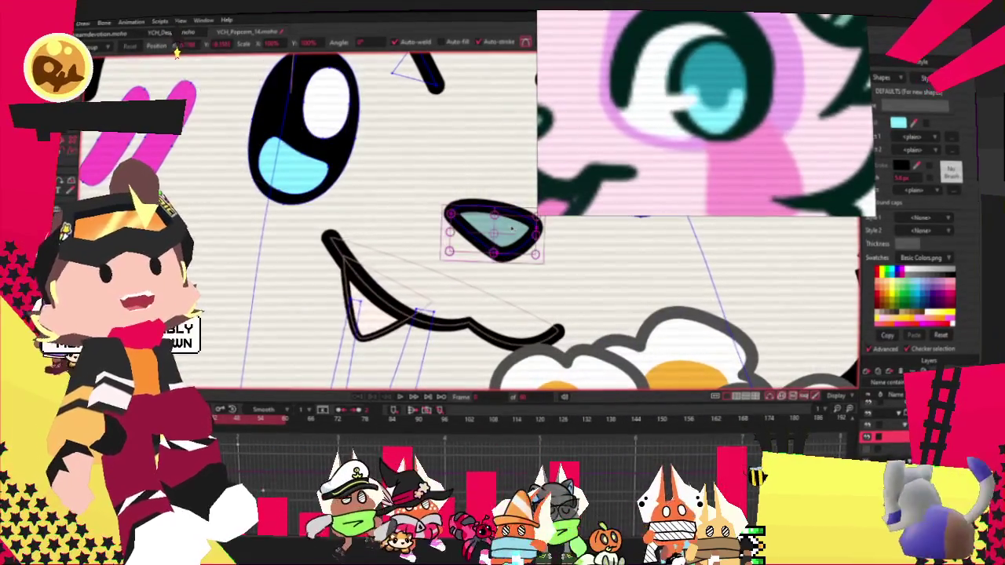
scroll(502, 220, "down", 1)
scroll(440, 220, "down", 1)
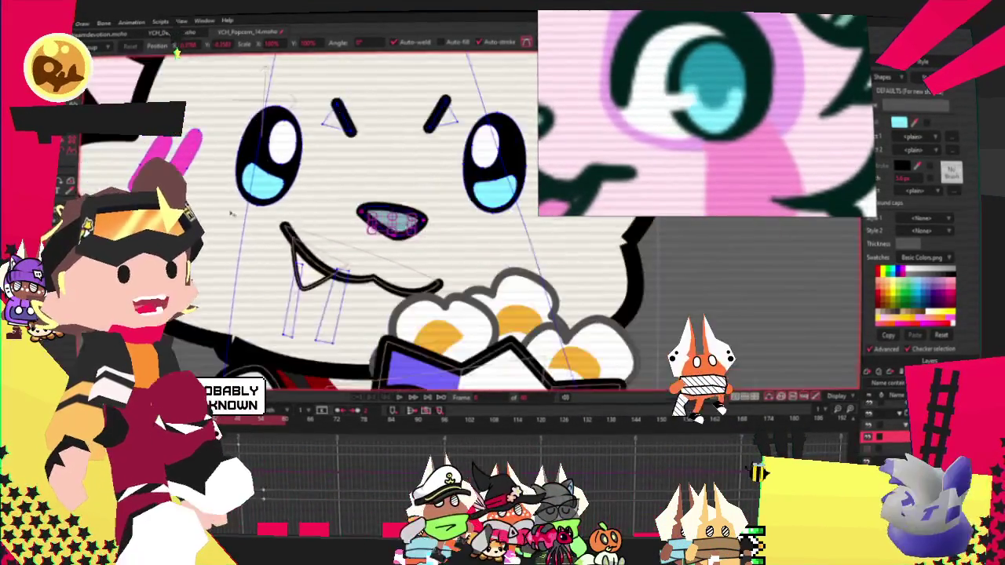
scroll(409, 212, "up", 3)
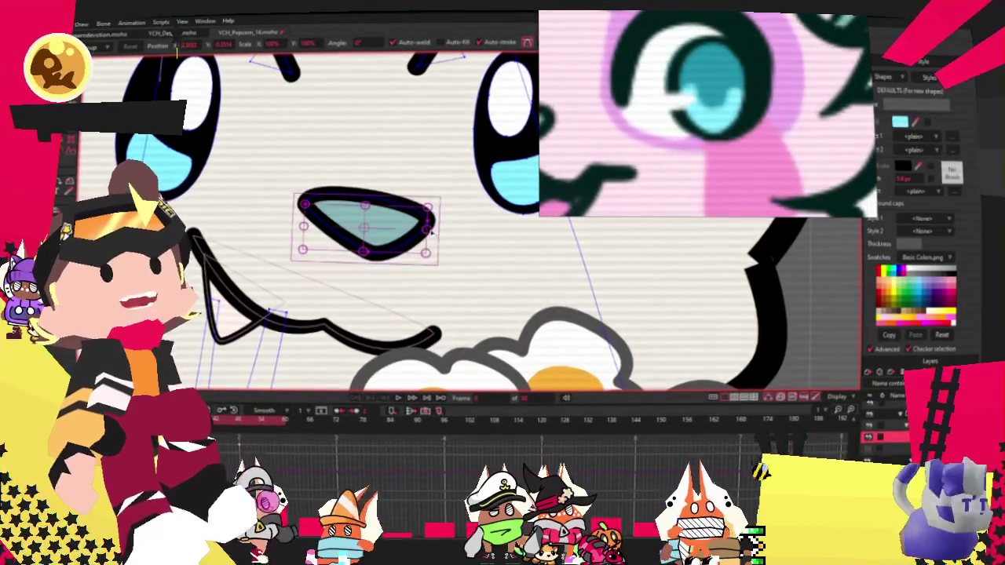
Stretch the nose's right side outward to widen it
left_click_drag(410, 223, 434, 225)
left_click(433, 228)
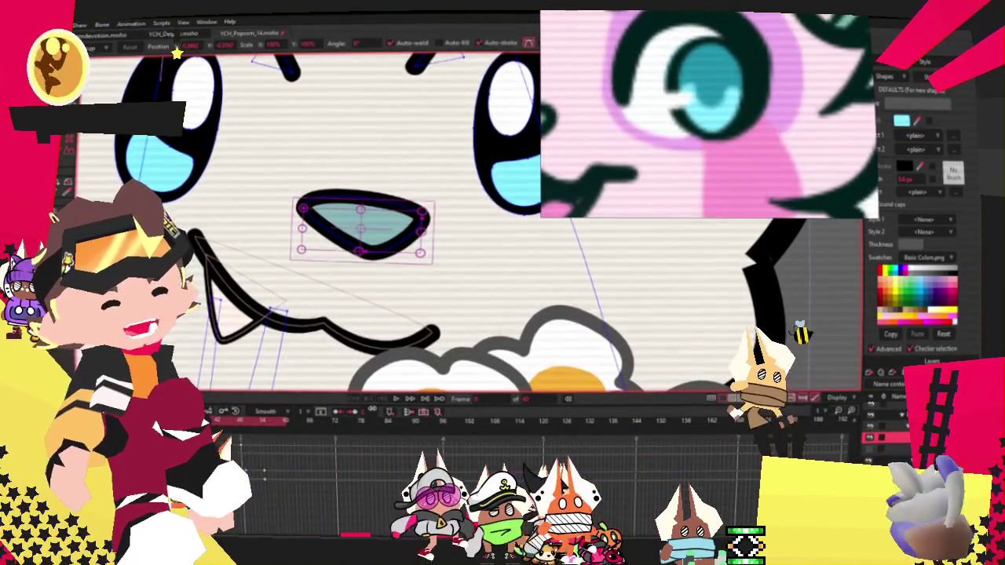
scroll(307, 220, "down", 2)
scroll(306, 220, "down", 2)
scroll(306, 220, "down", 2)
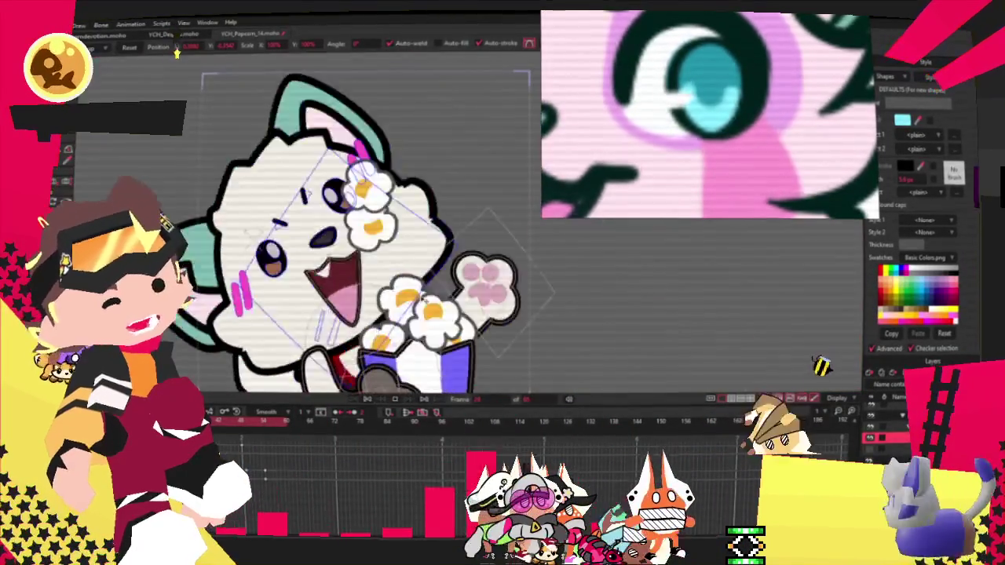
scroll(291, 208, "up", 2)
scroll(290, 208, "up", 1)
scroll(290, 208, "up", 1)
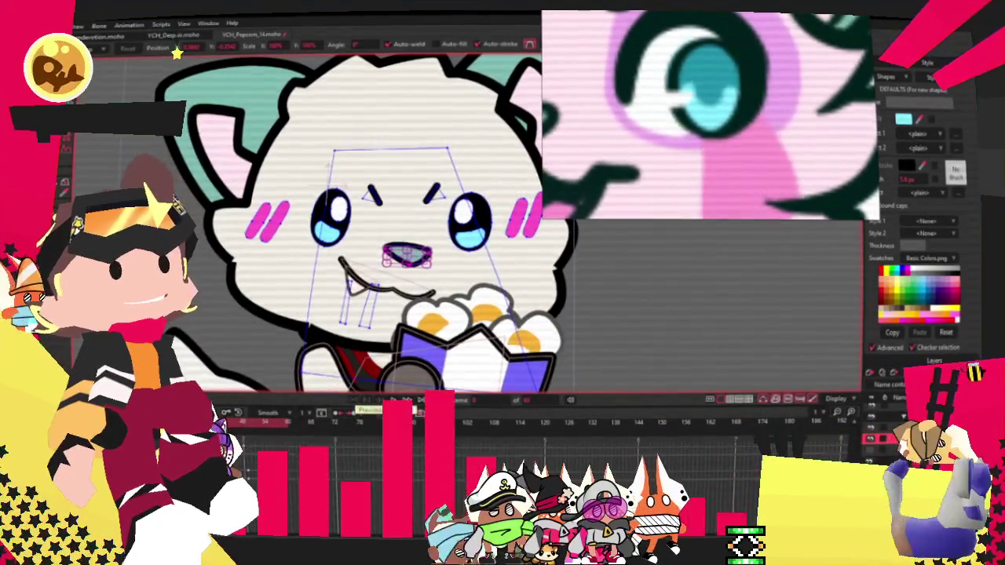
key("g")
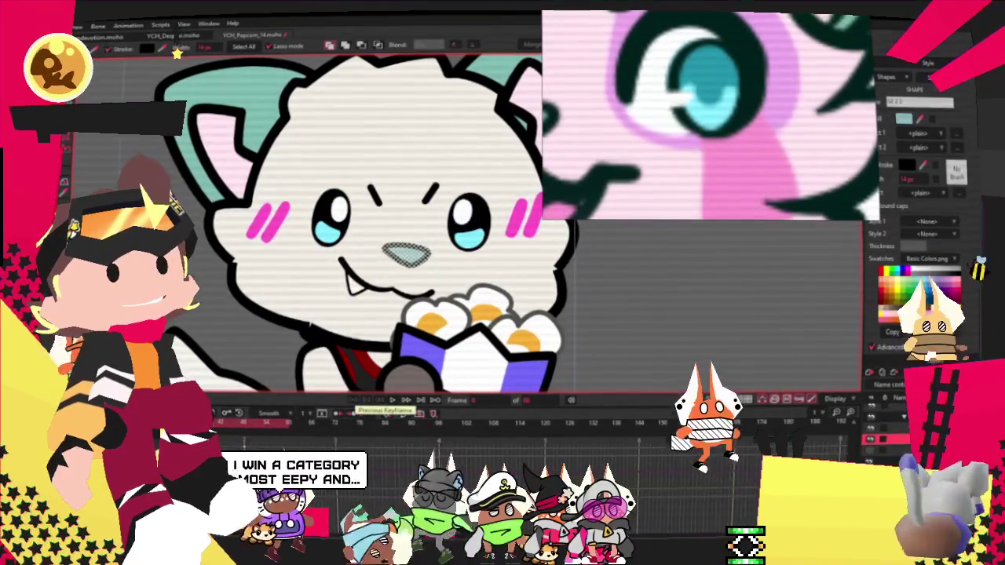
left_click(392, 401)
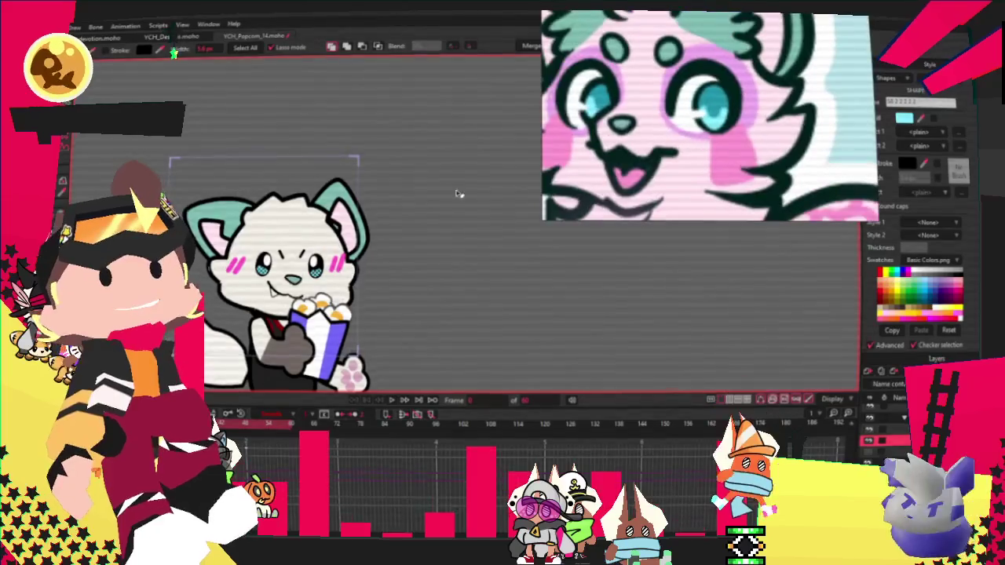
scroll(137, 334, "up", 2)
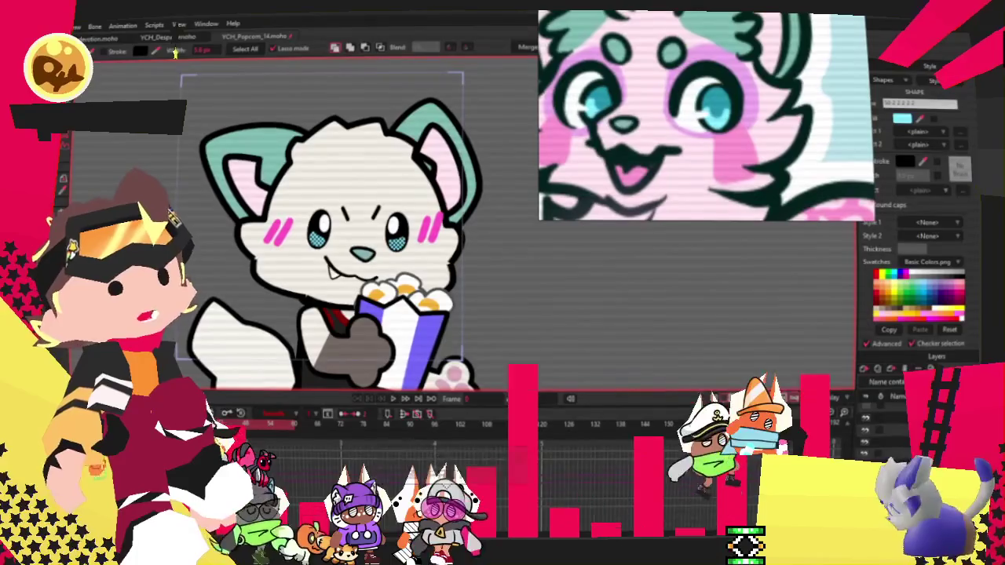
Select and deselect the teal ear shape, and jump to another animation frame
left_click(456, 150)
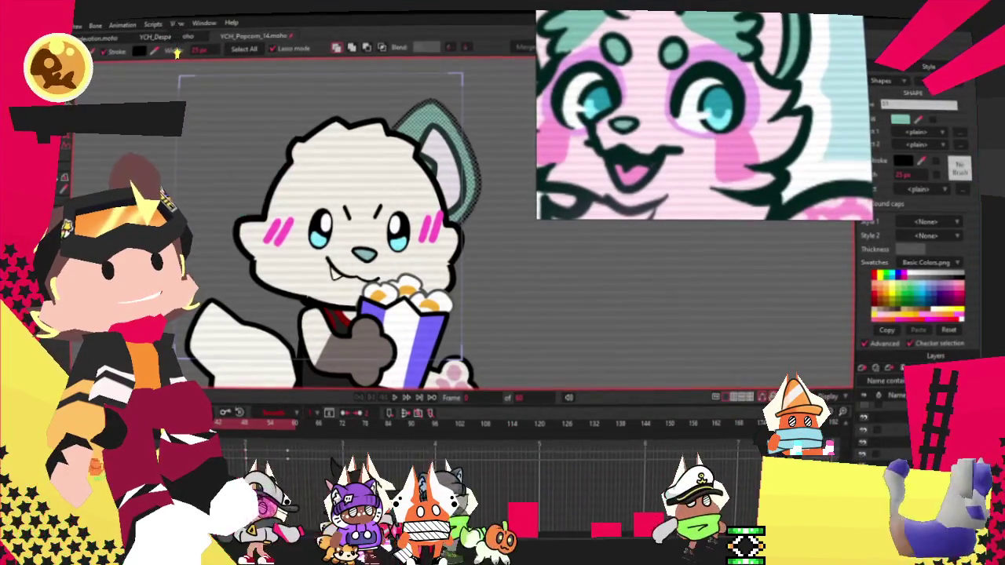
key("ctrl+d")
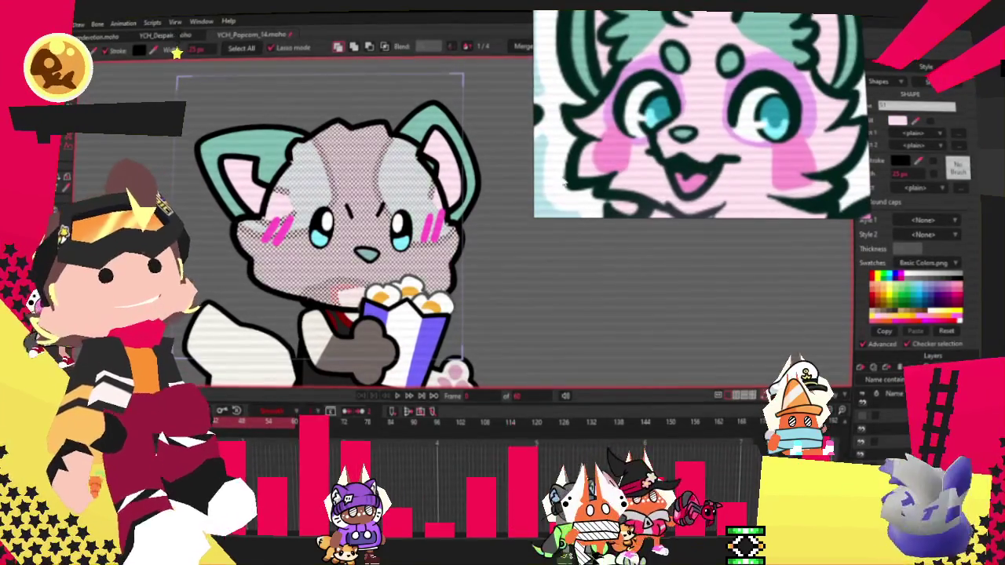
left_click(399, 396)
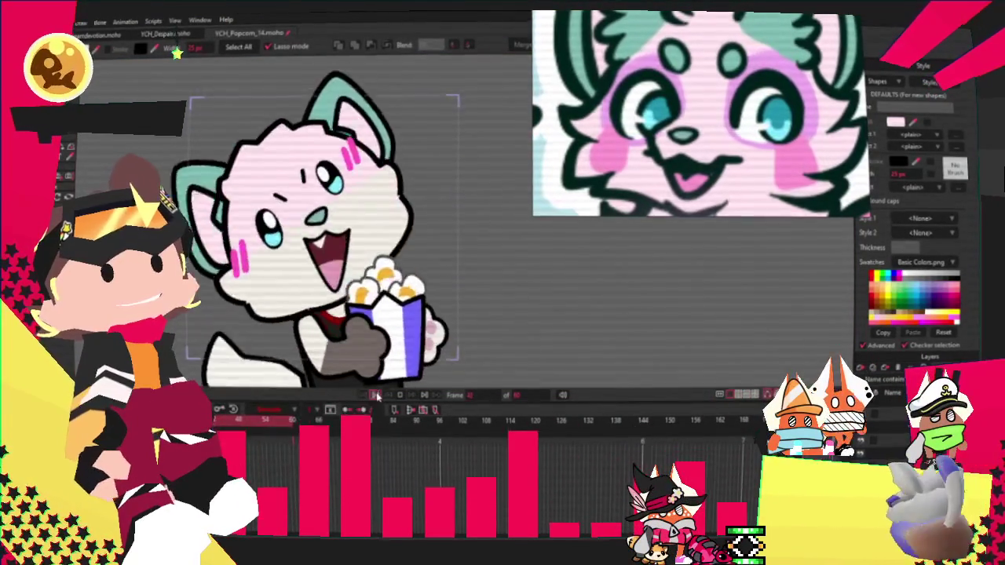
key("g")
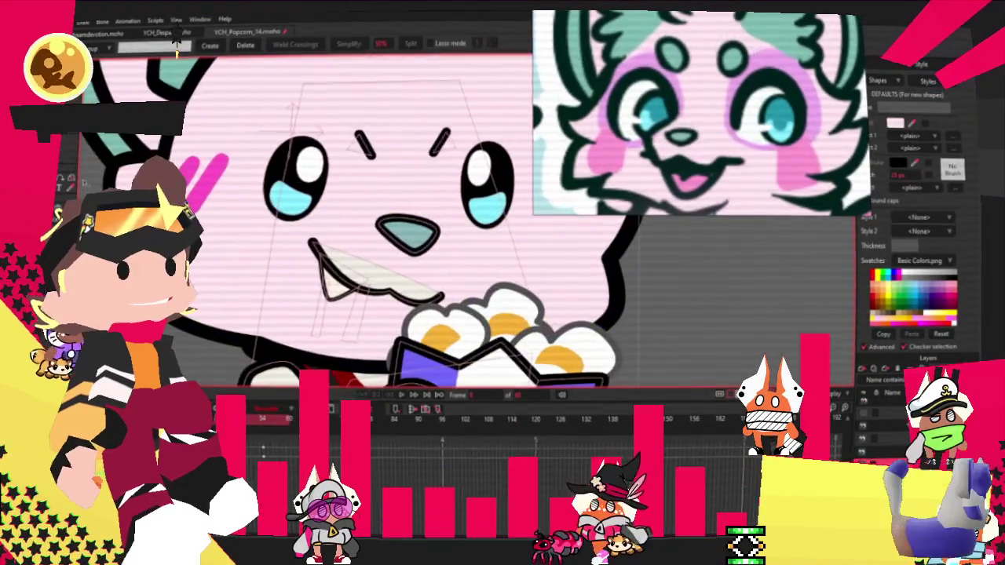
key("e")
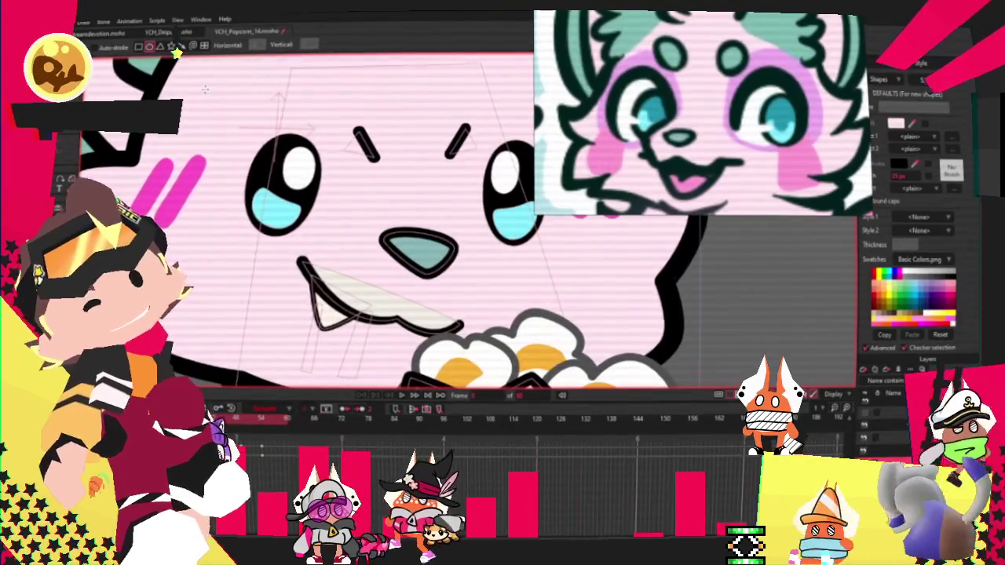
Draw a pink oval over the left eye and resize it
left_click_drag(182, 95, 347, 269)
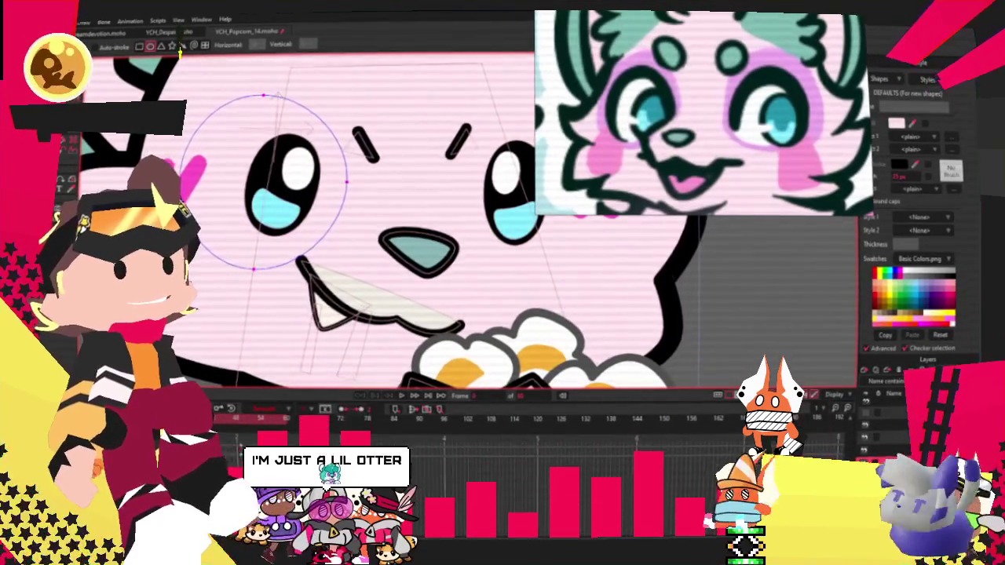
key("ctrl+z")
key("g")
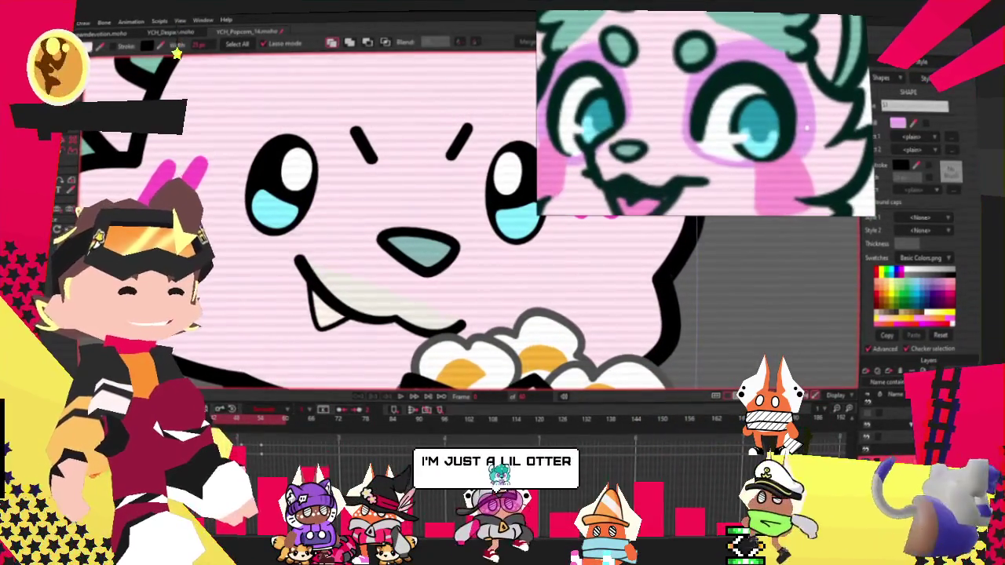
key("ctrl+y")
key("t")
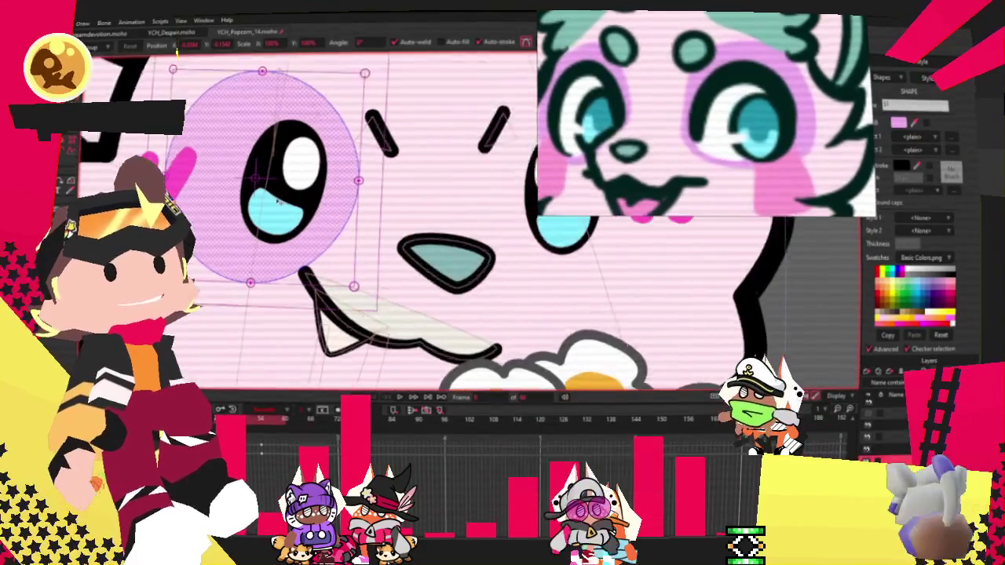
scroll(277, 201, "up", 2)
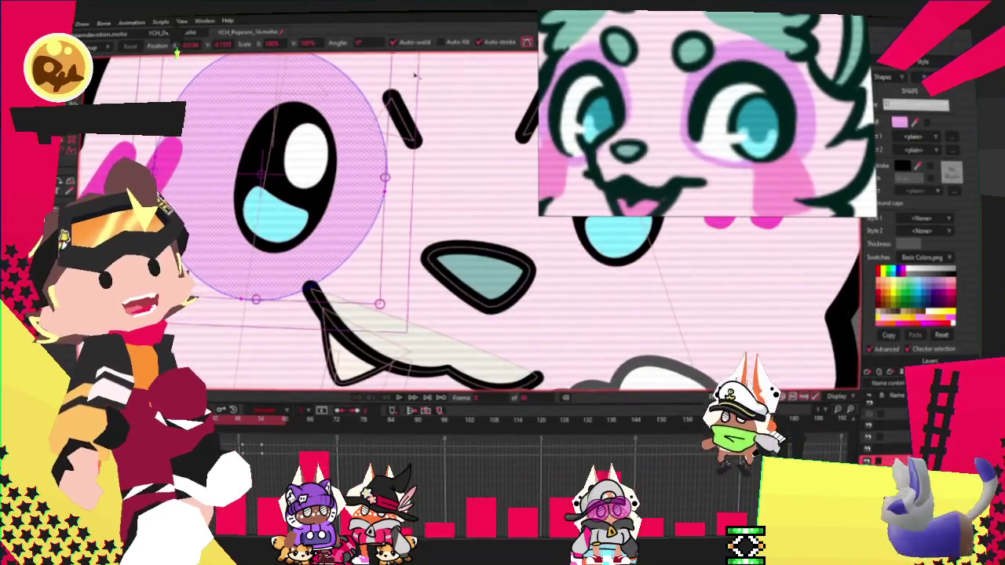
scroll(414, 76, "down", 2)
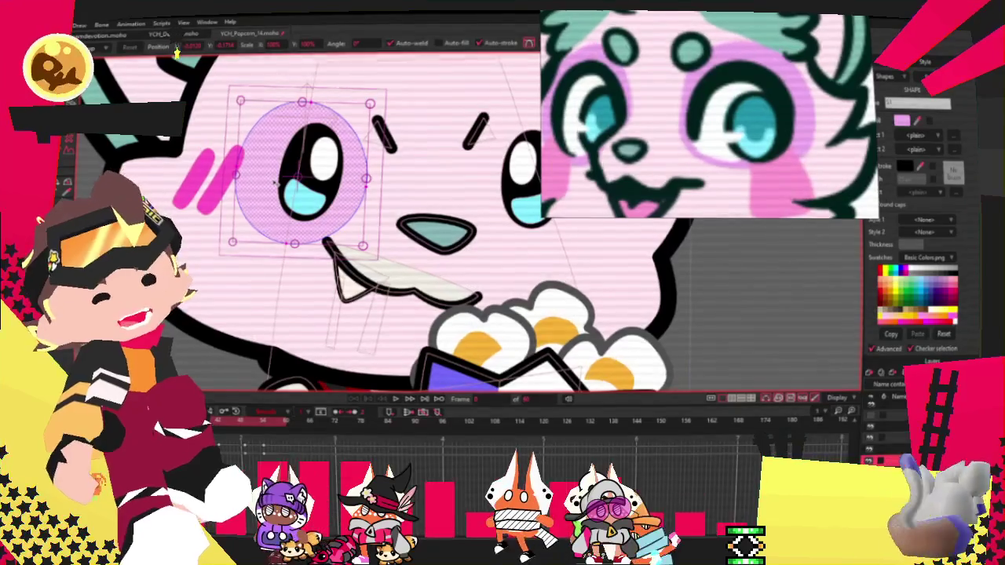
left_click(304, 103)
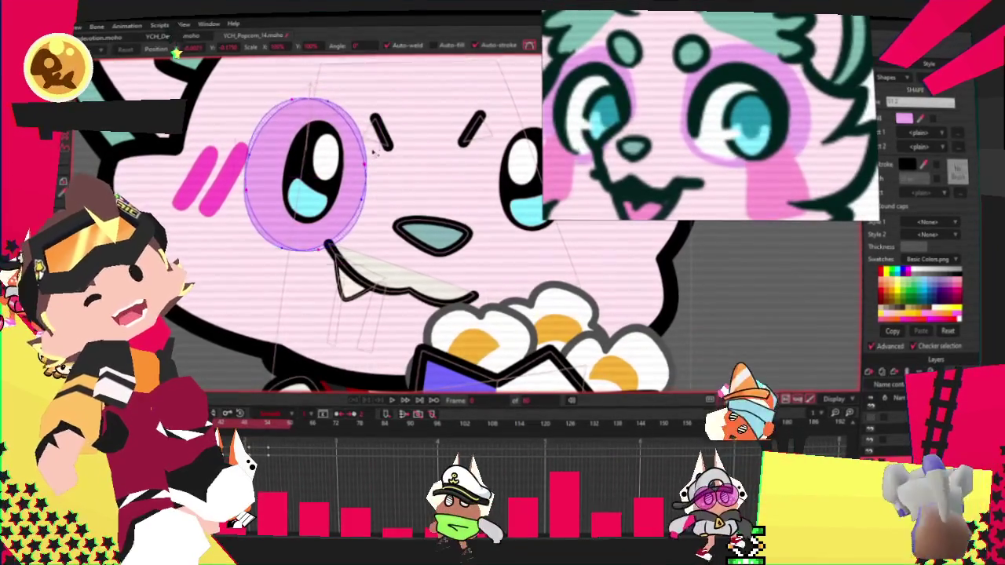
Duplicate the eye oval and place the copy over the right eye
key("ctrl+c")
key("ctrl+v")
left_click_drag(383, 163, 556, 225)
scroll(324, 178, "down", 3)
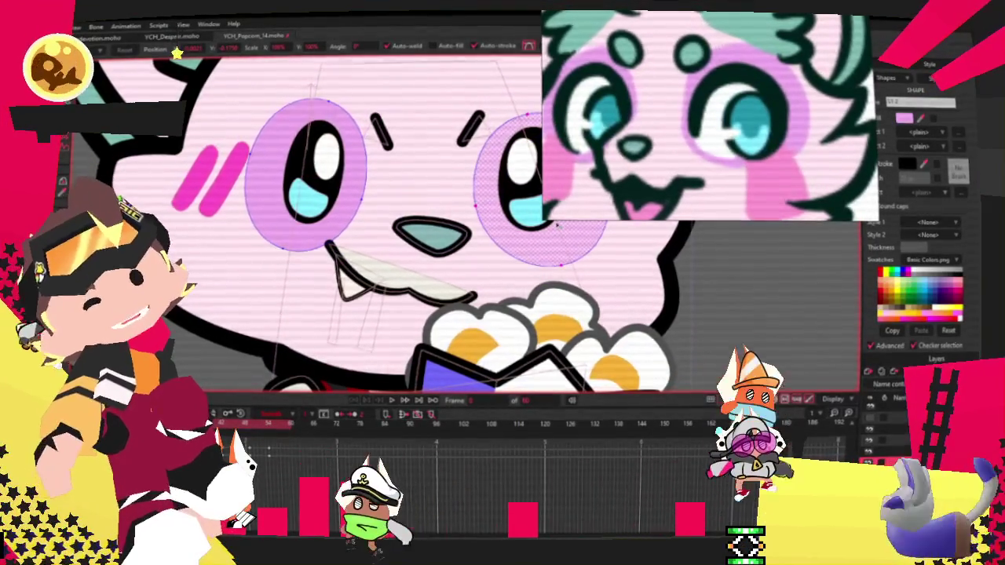
scroll(325, 179, "up", 2)
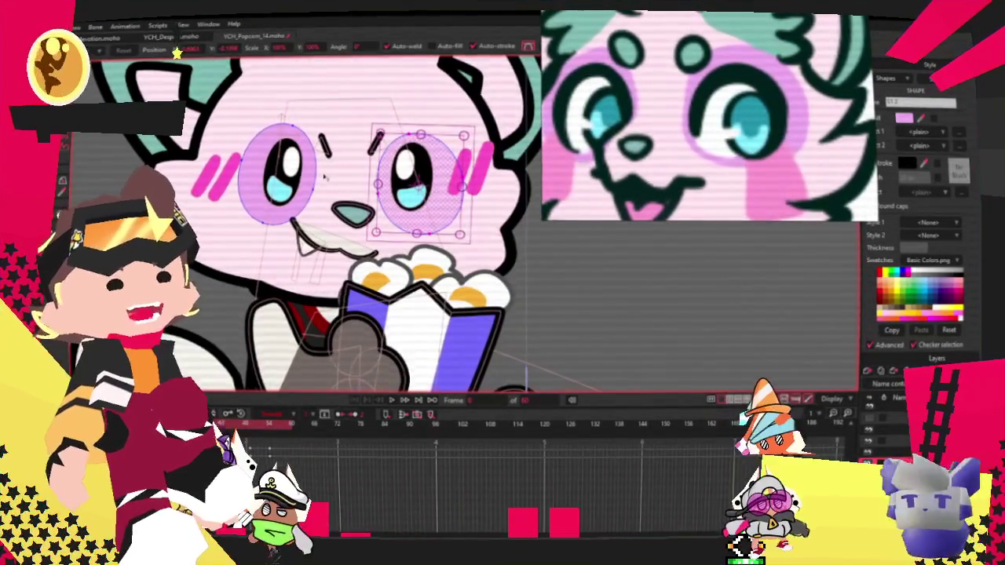
scroll(324, 178, "up", 2)
scroll(377, 196, "down", 3)
scroll(395, 209, "up", 2)
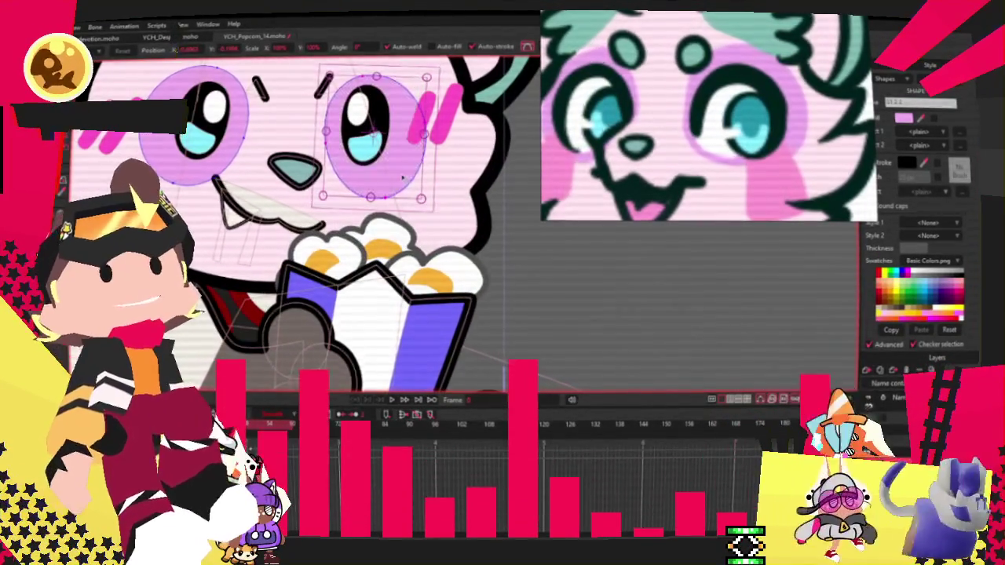
Move an oval copy down onto the popcorn as a paw, then jump to another frame
left_click_drag(395, 209, 422, 308)
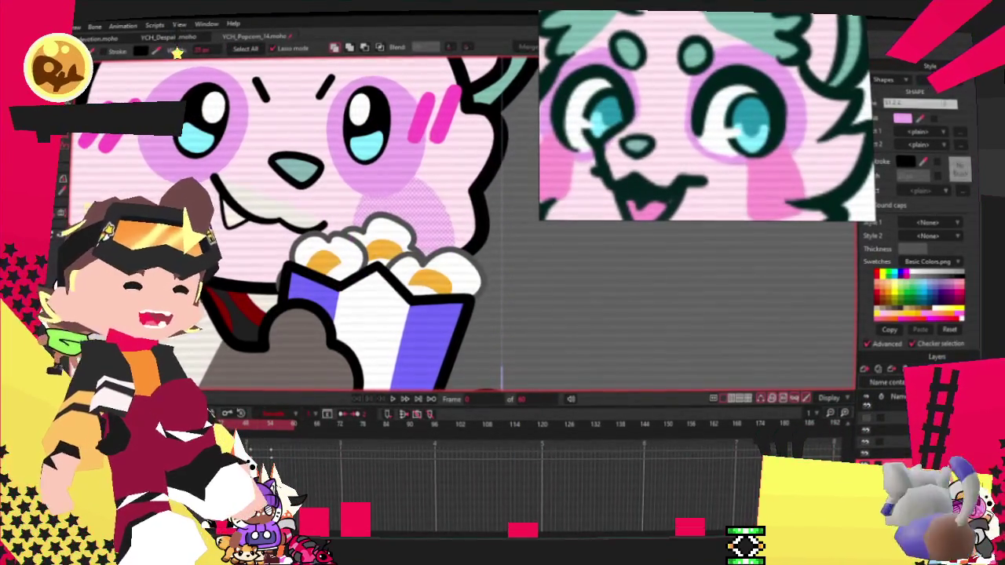
scroll(391, 135, "down", 3)
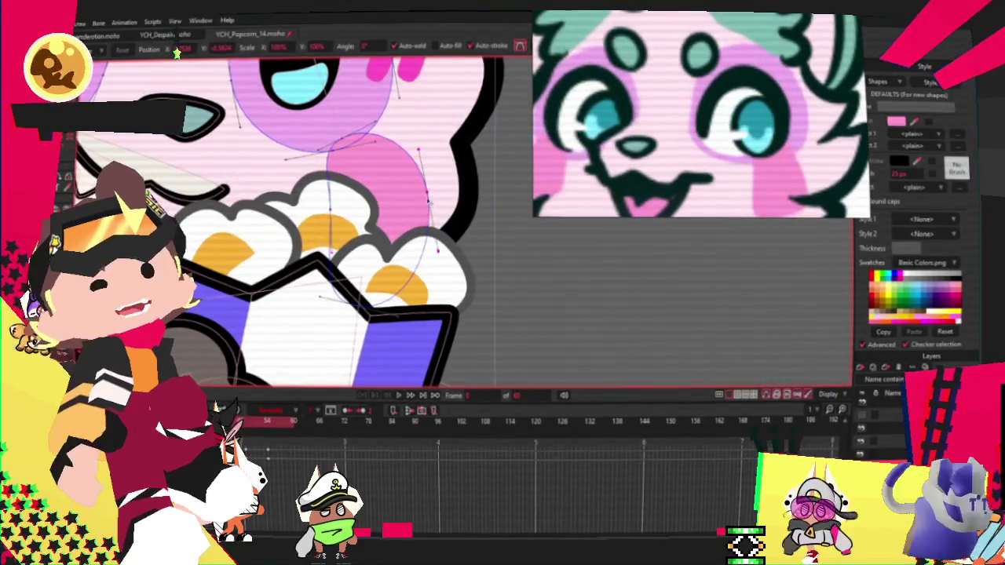
scroll(390, 193, "down", 3)
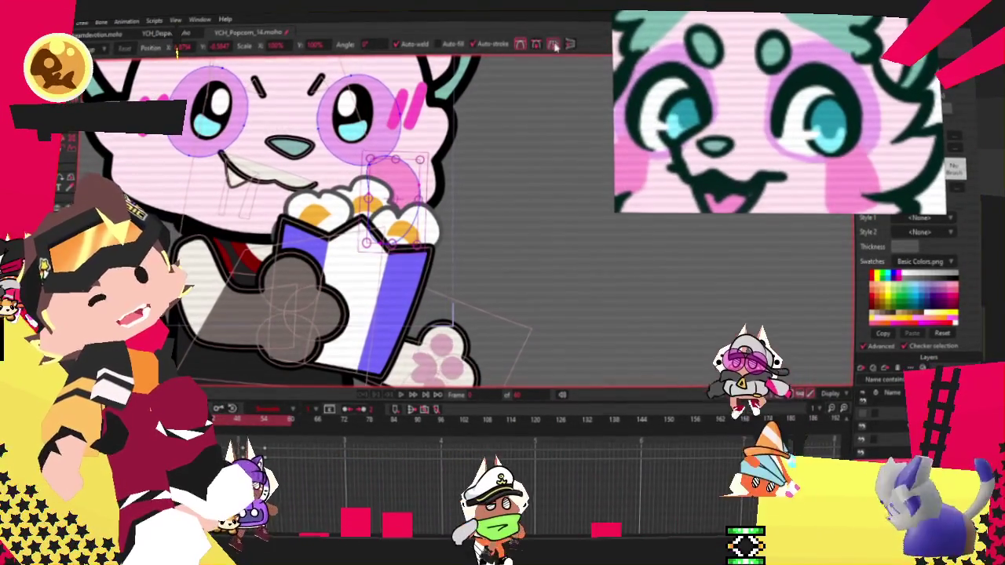
scroll(169, 153, "up", 3)
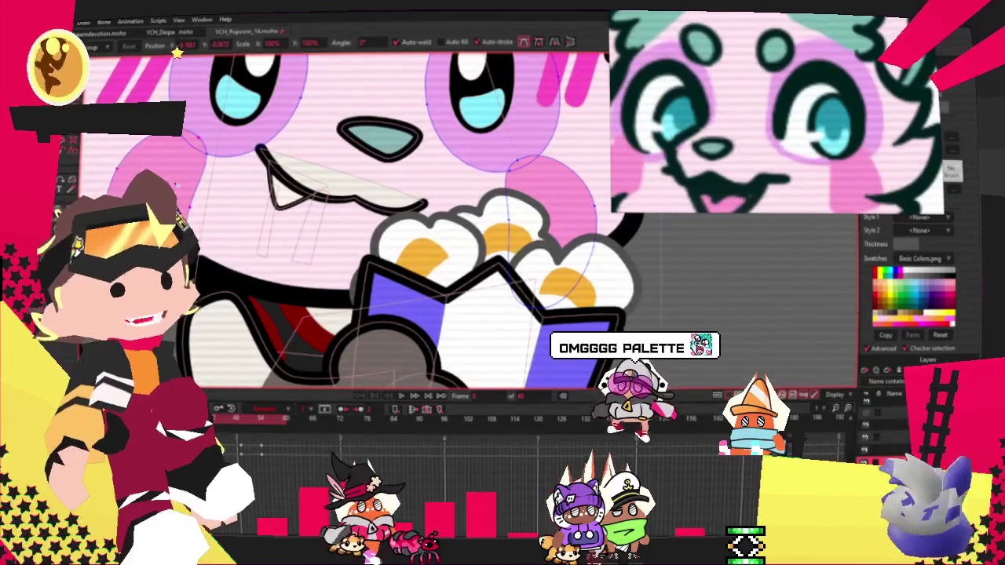
scroll(353, 219, "down", 3)
scroll(353, 220, "down", 2)
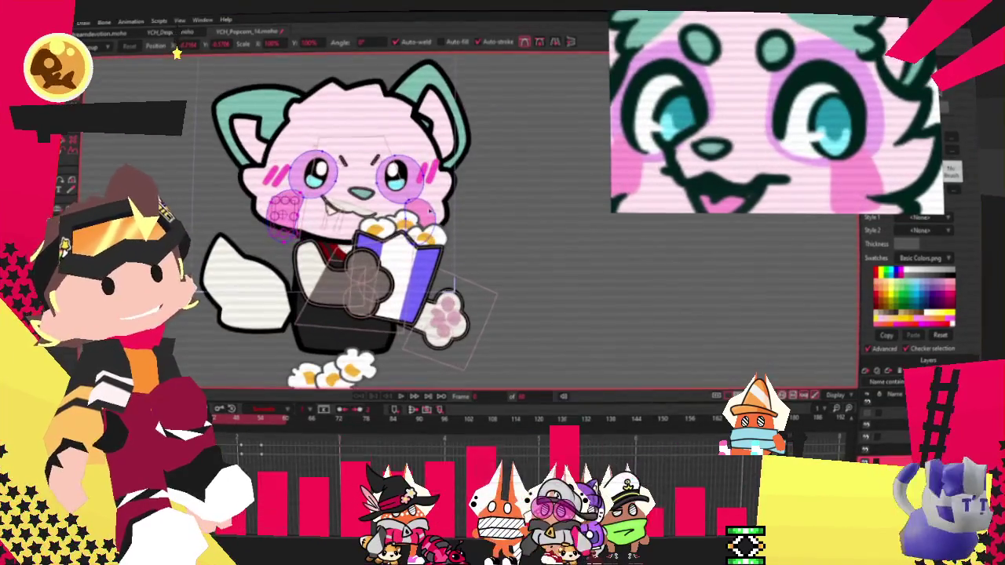
scroll(507, 199, "up", 3)
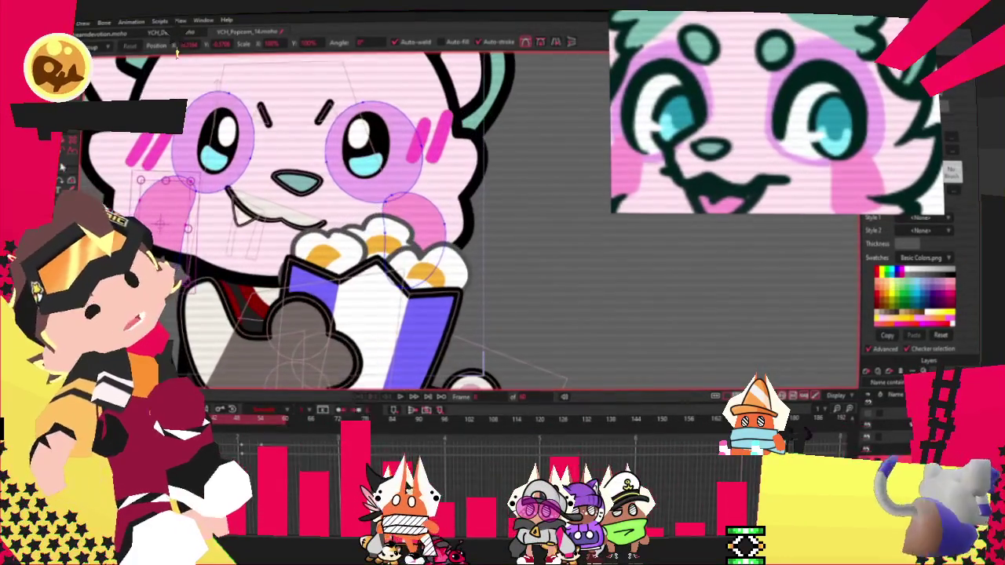
left_click(398, 398)
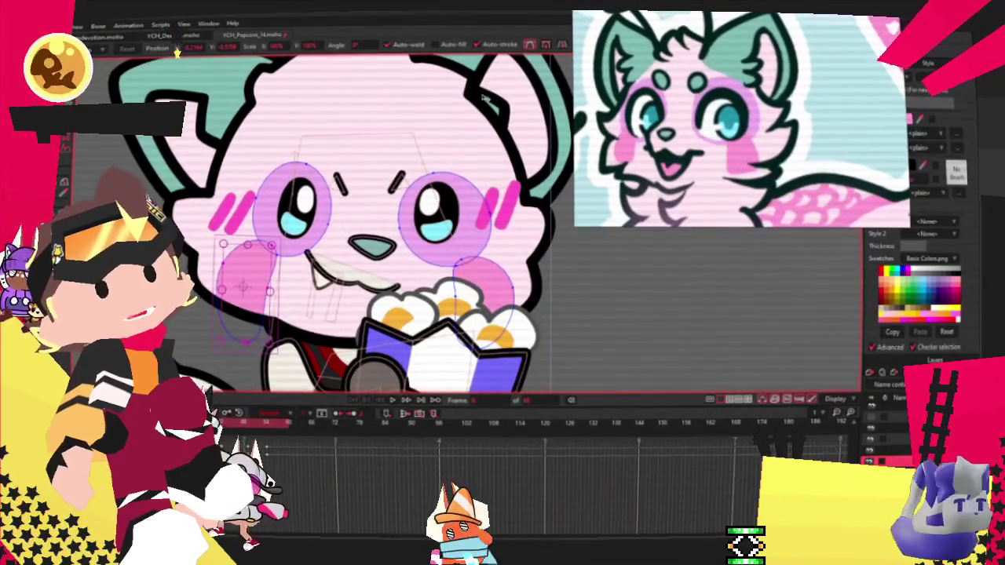
Pull the blue curve's lower bend near the arm down and to the right
scroll(294, 135, "down", 2)
scroll(261, 285, "up", 1)
scroll(261, 284, "up", 1)
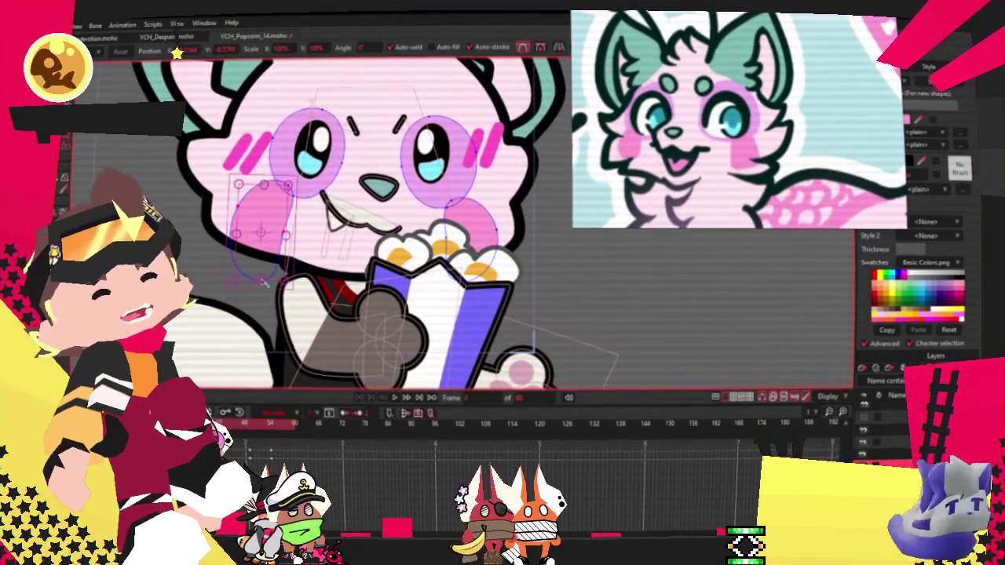
scroll(263, 282, "up", 5)
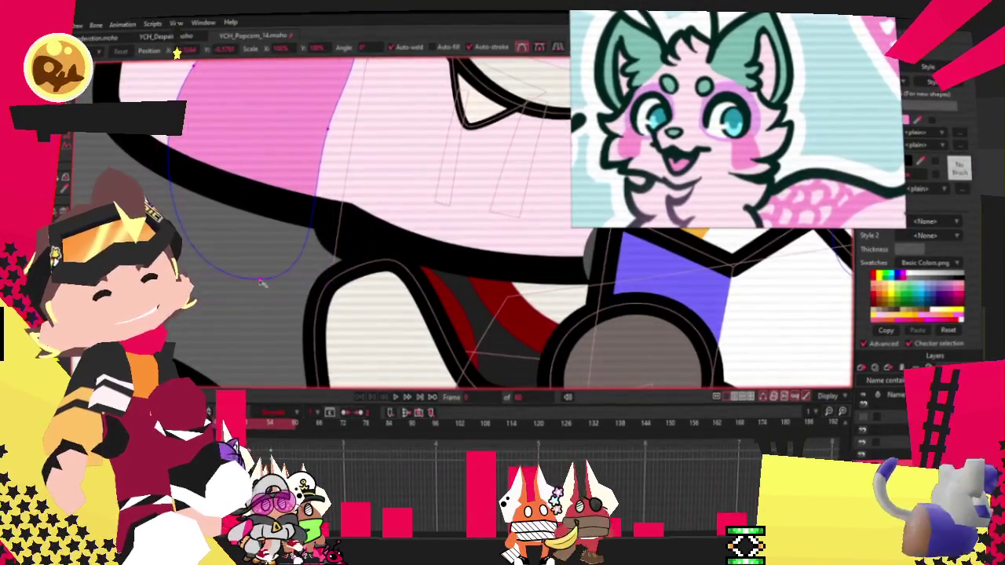
scroll(263, 283, "up", 3)
scroll(264, 283, "up", 3)
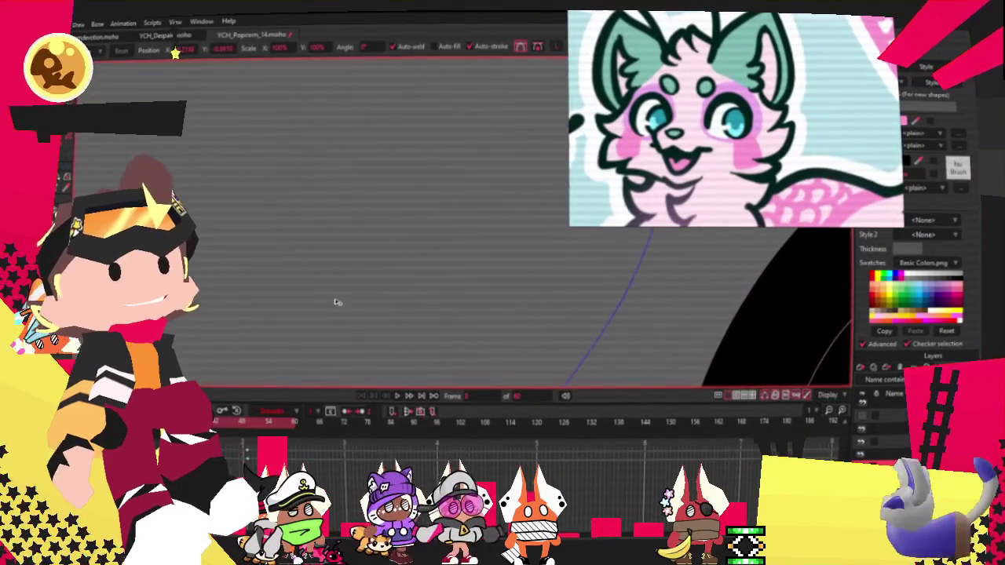
scroll(338, 303, "down", 3)
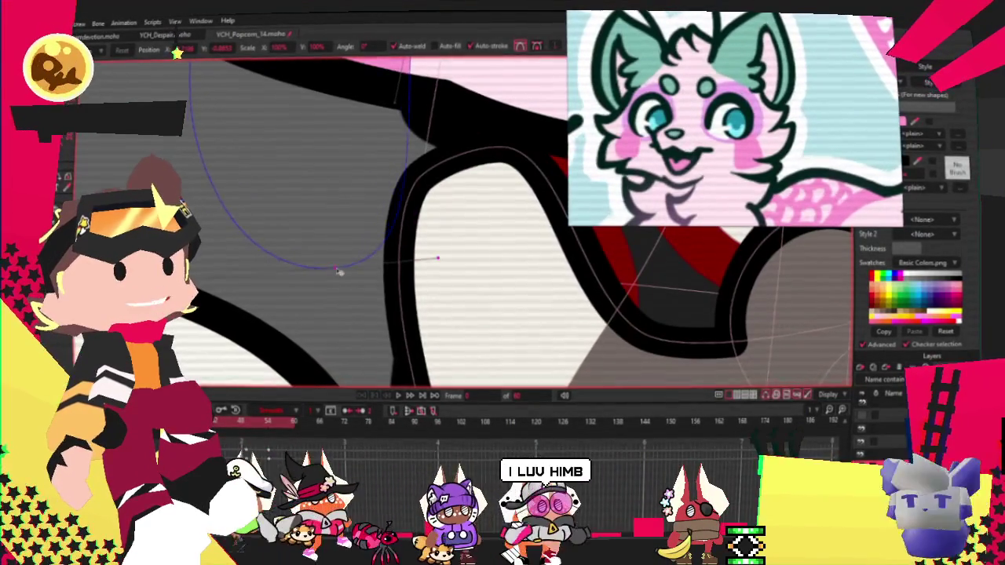
left_click_drag(337, 271, 390, 300)
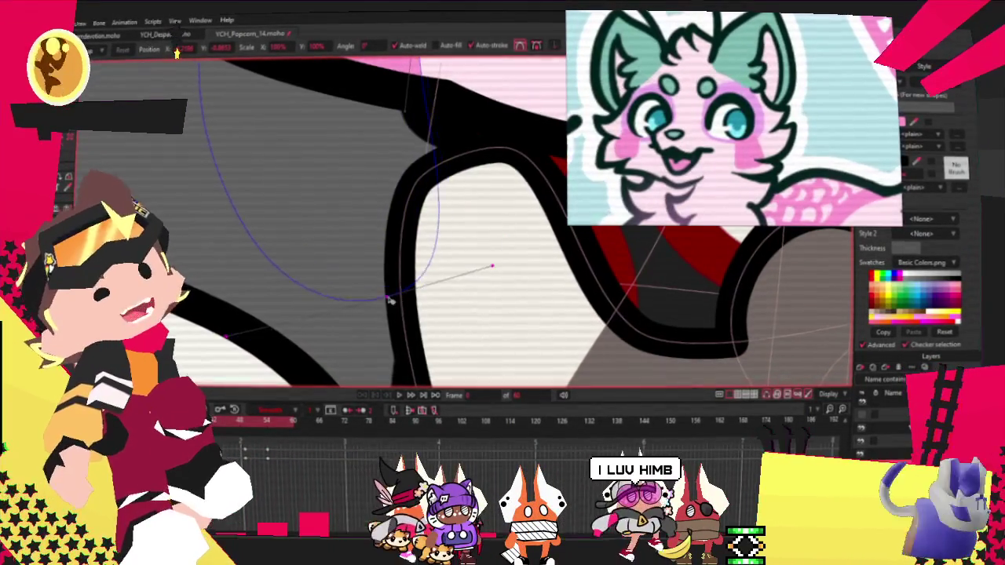
scroll(377, 287, "down", 3)
scroll(369, 279, "down", 2)
scroll(358, 270, "up", 2)
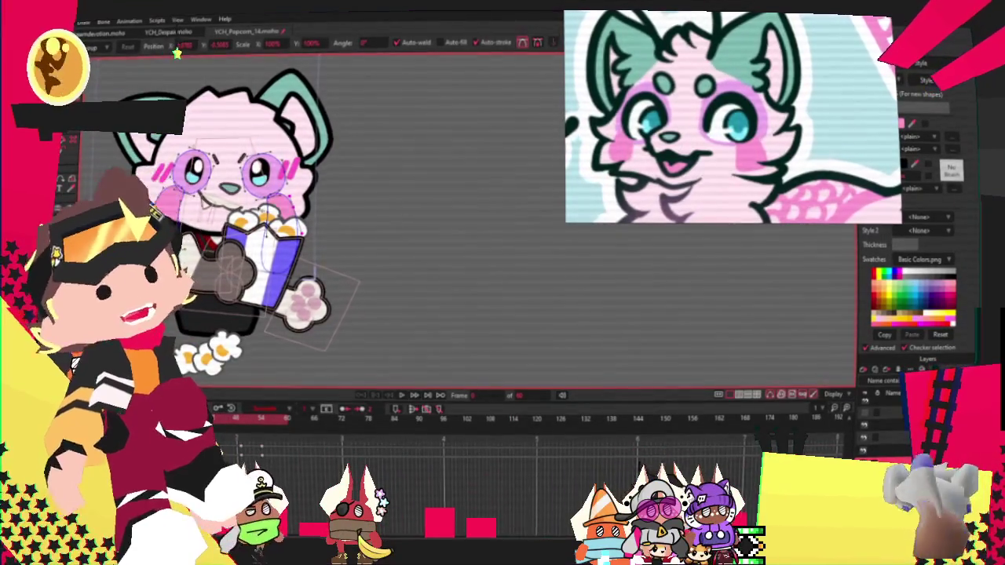
Scale the two forehead circles into flattened teal ovals with Transform Points
scroll(287, 212, "up", 3)
scroll(287, 212, "up", 2)
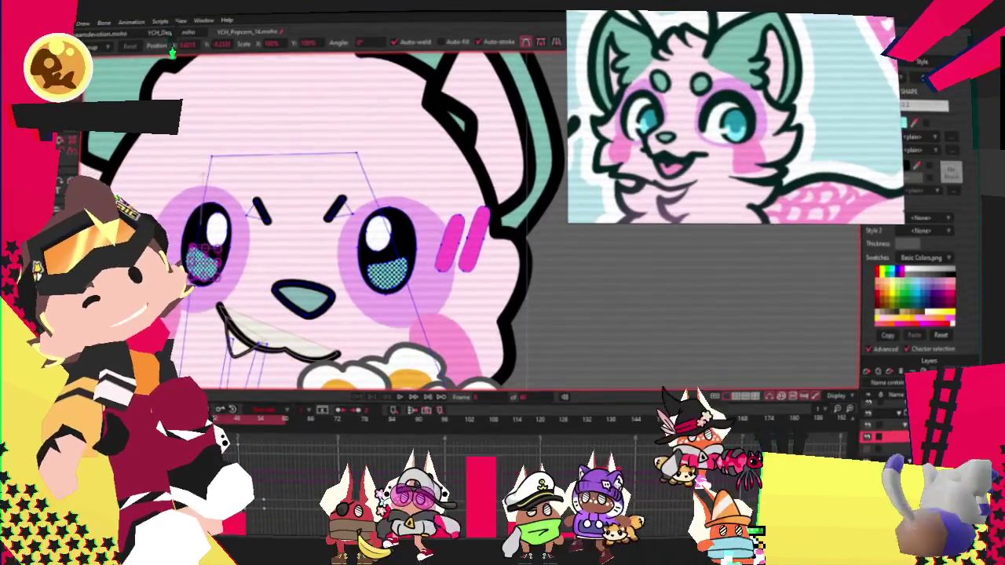
scroll(177, 49, "up", 2)
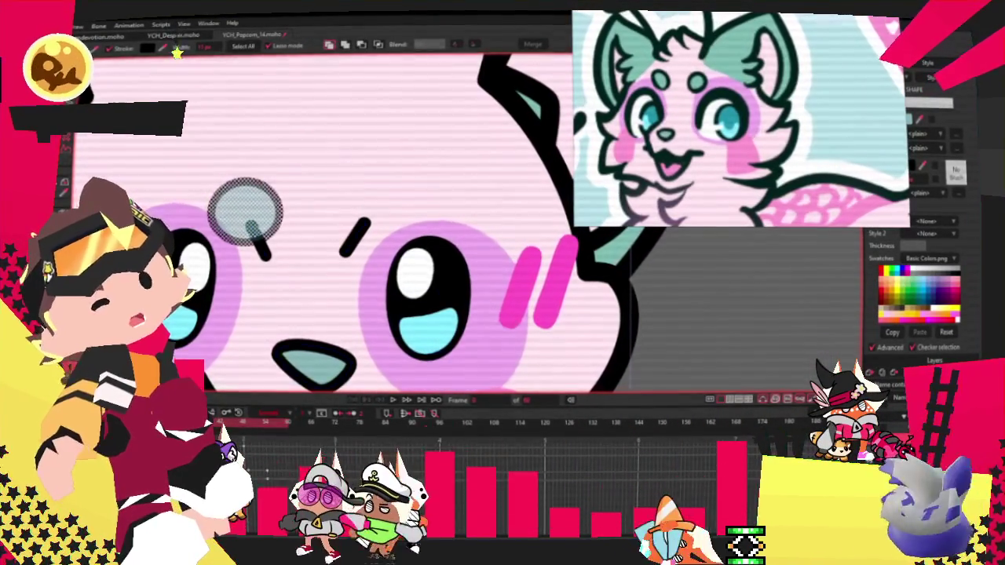
key("t")
scroll(304, 228, "up", 3)
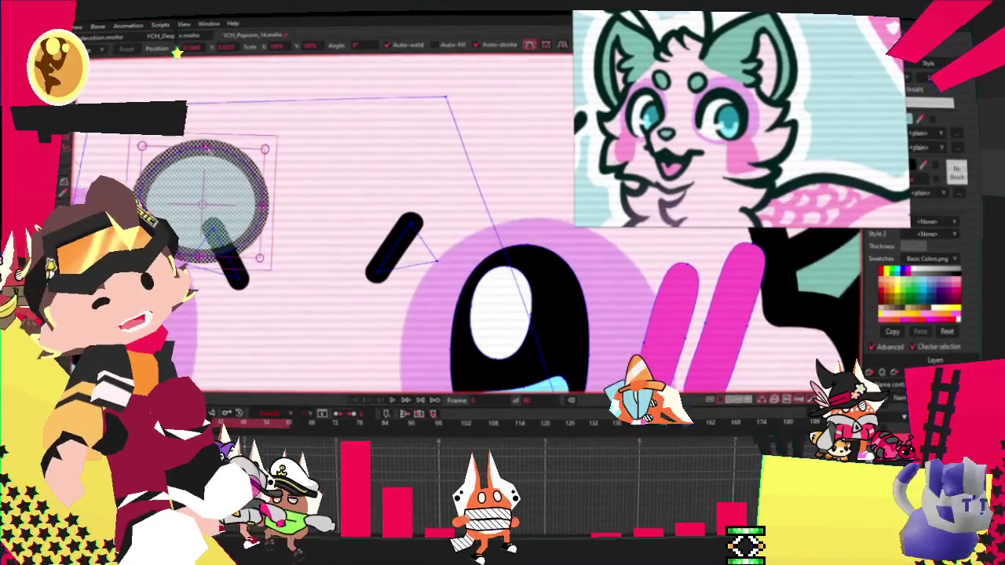
left_click_drag(265, 148, 277, 161)
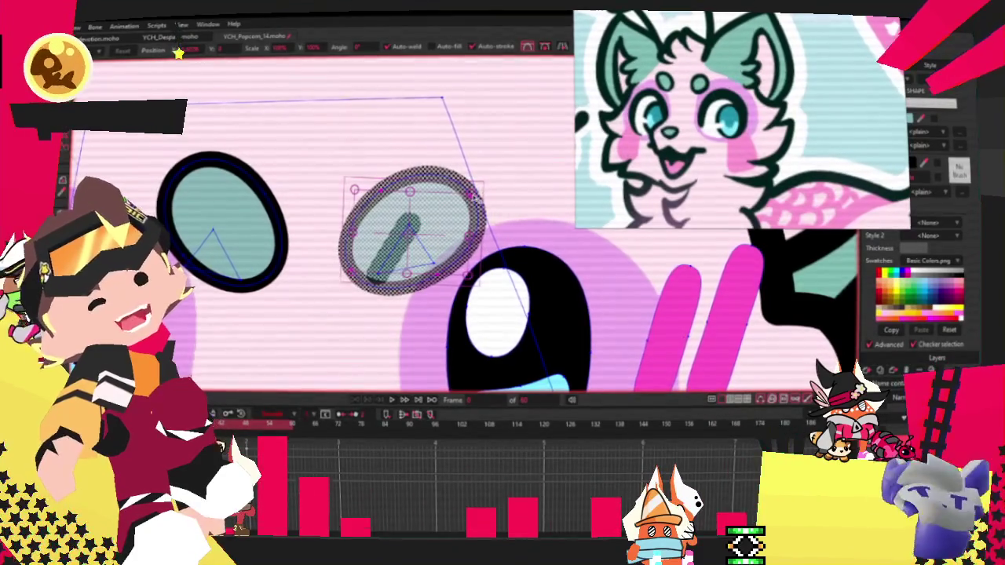
left_click_drag(478, 228, 470, 223)
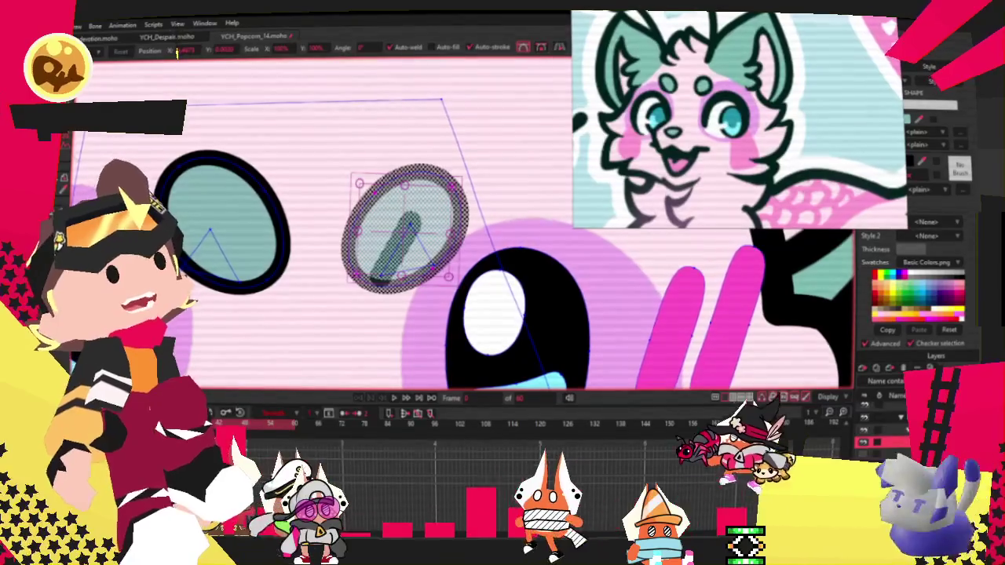
scroll(376, 249, "up", 2)
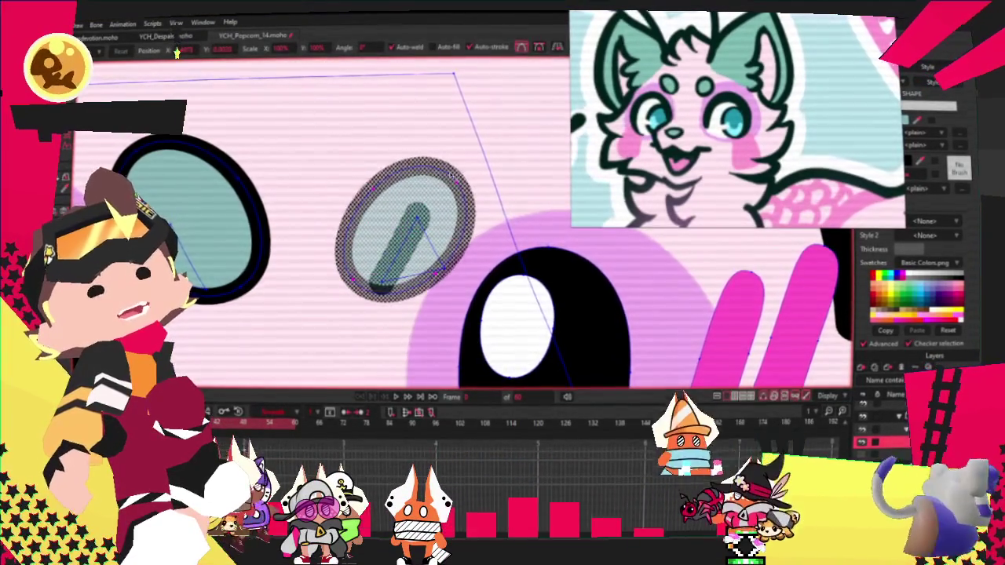
scroll(483, 242, "up", 1)
scroll(487, 241, "up", 2)
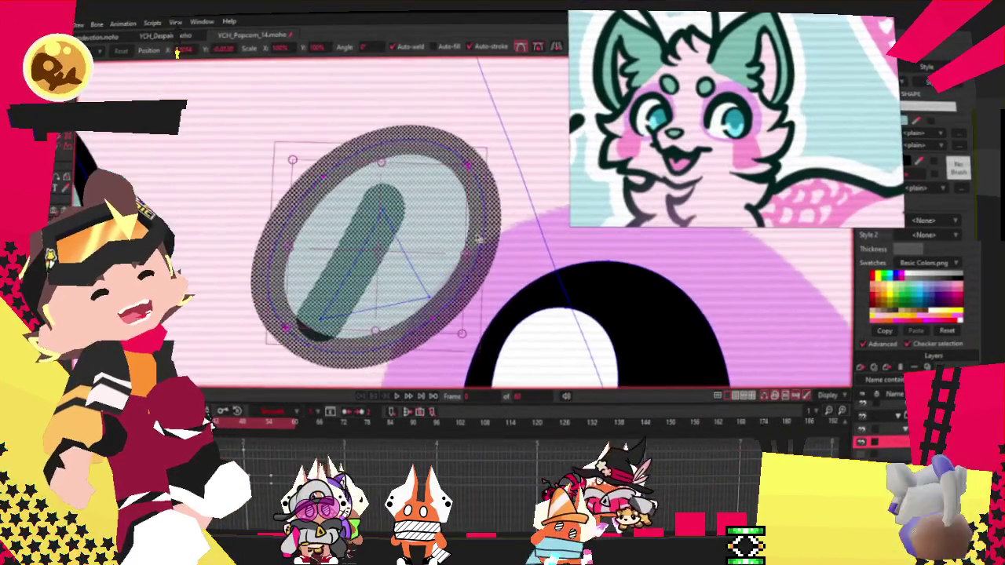
scroll(428, 199, "down", 2)
Deselect the ovals, then select only the right forehead spot
left_click(206, 232)
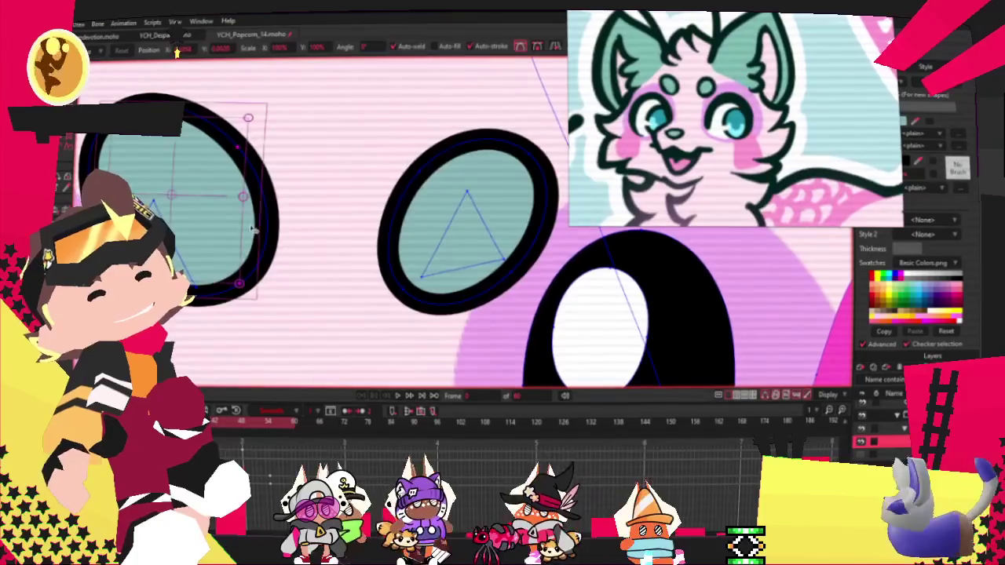
scroll(206, 233, "down", 3)
scroll(206, 232, "down", 1)
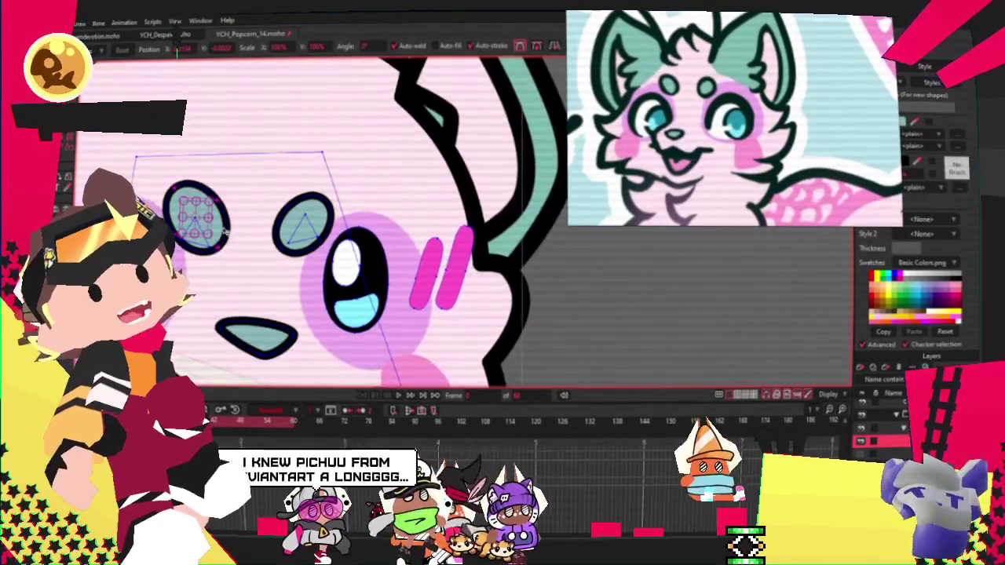
scroll(373, 178, "down", 1)
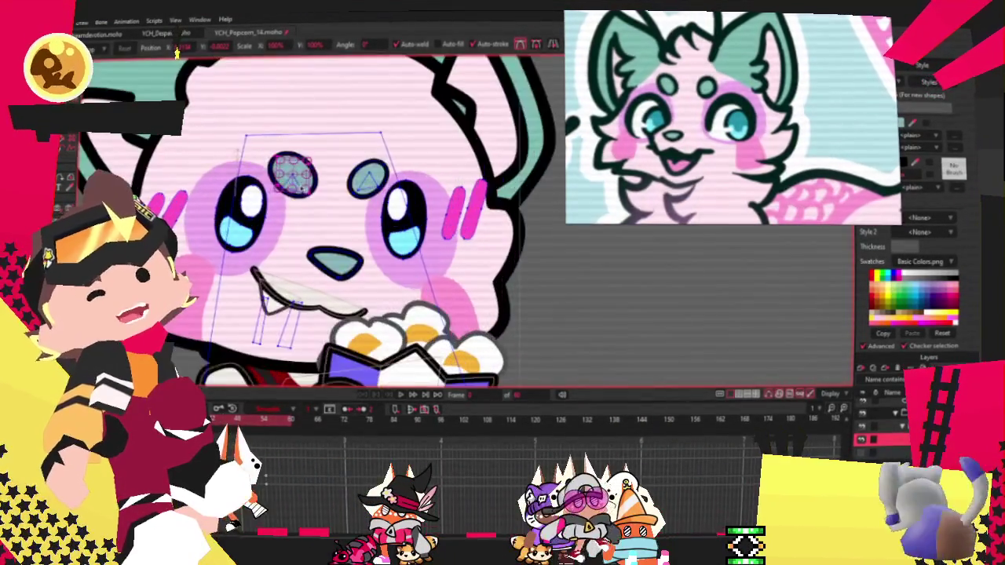
scroll(304, 187, "up", 3)
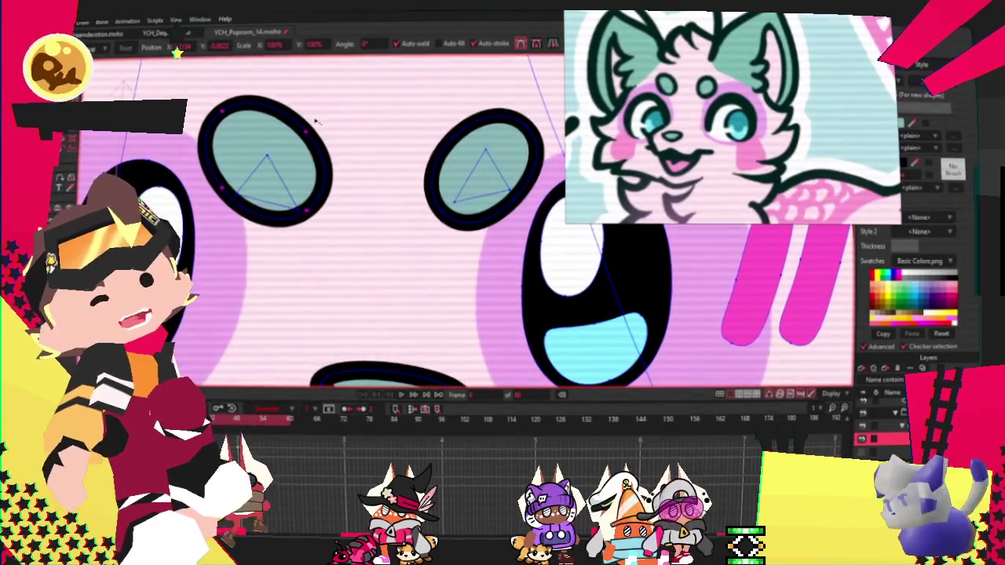
left_click(446, 179)
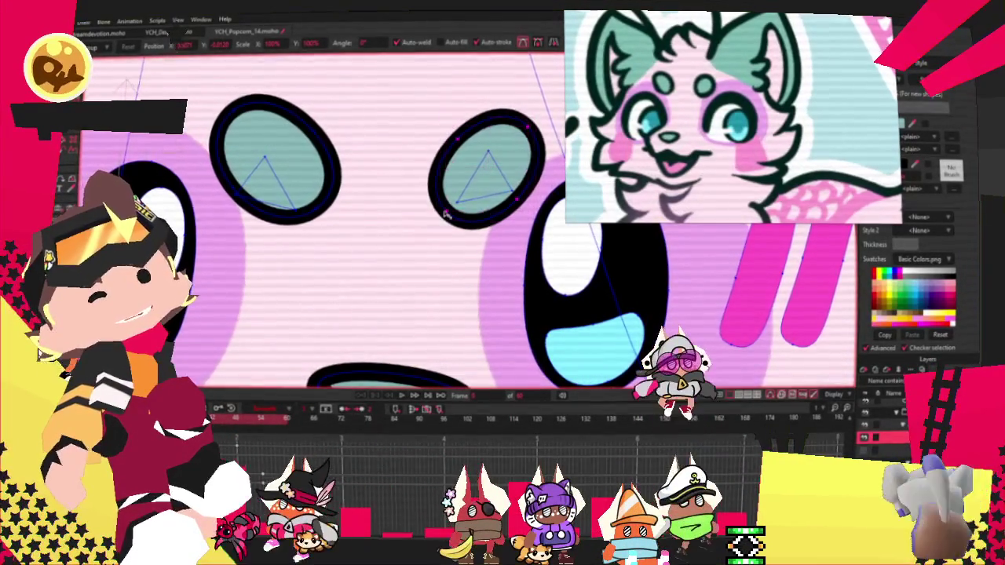
scroll(446, 213, "down", 5)
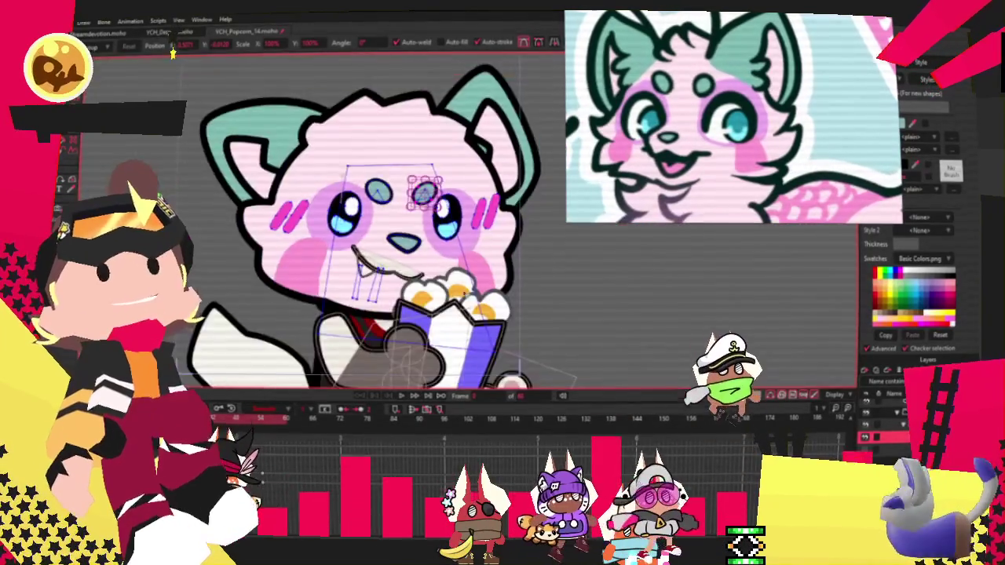
Select both teal forehead ovals together with Select Shape
scroll(417, 221, "down", 3)
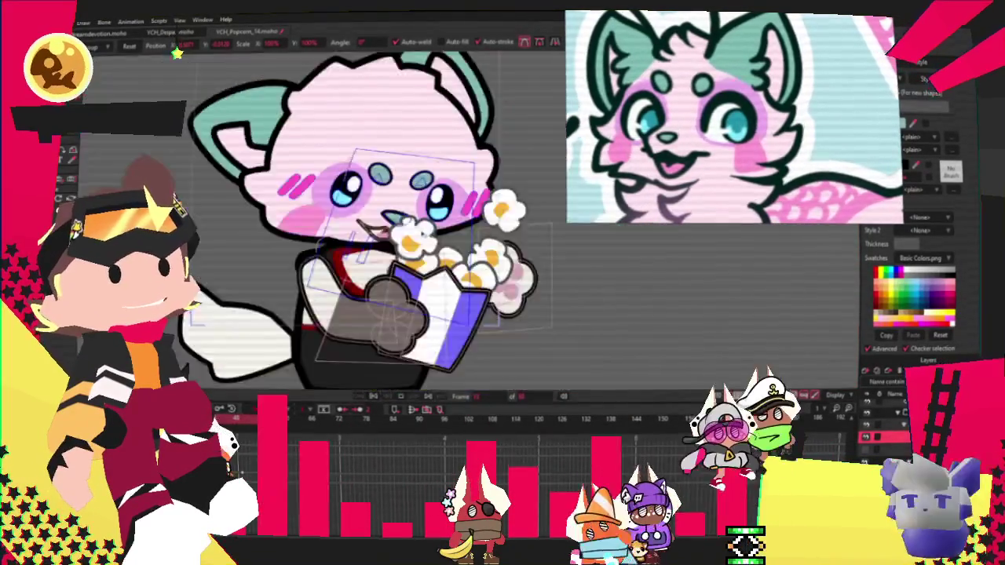
scroll(418, 221, "down", 3)
scroll(418, 221, "up", 4)
scroll(419, 222, "down", 3)
scroll(420, 222, "down", 2)
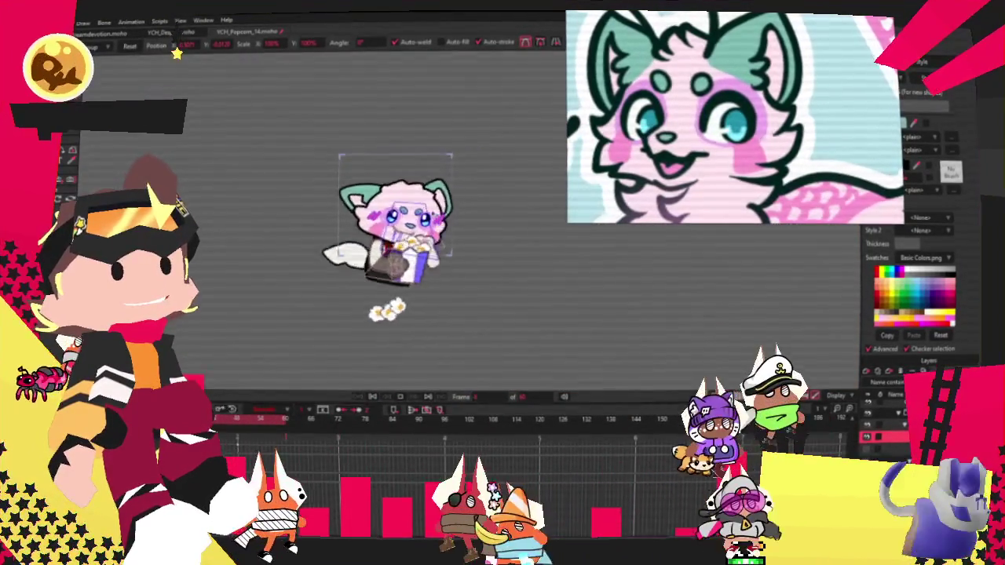
scroll(419, 222, "up", 5)
scroll(378, 190, "down", 2)
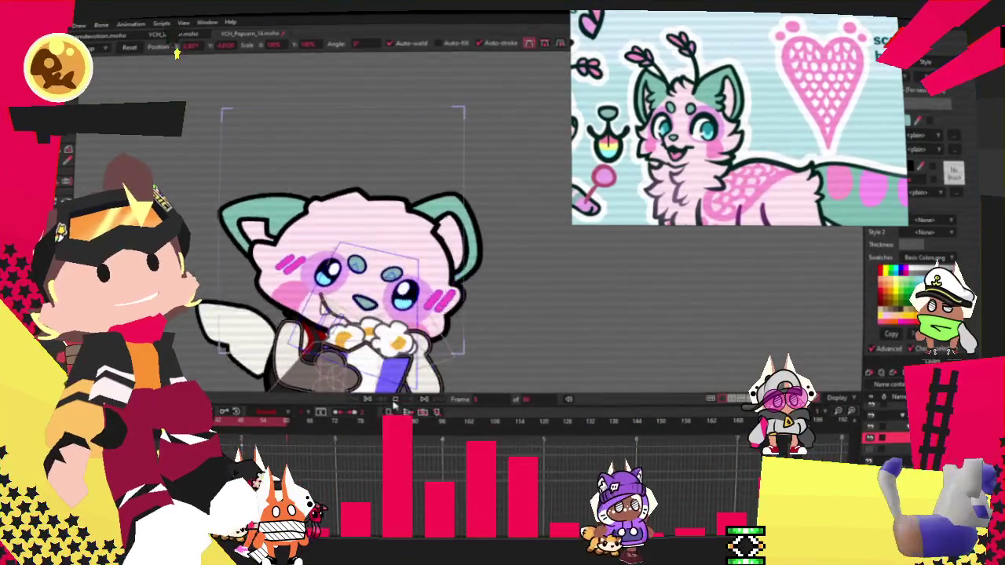
scroll(325, 187, "up", 5)
scroll(314, 283, "up", 3)
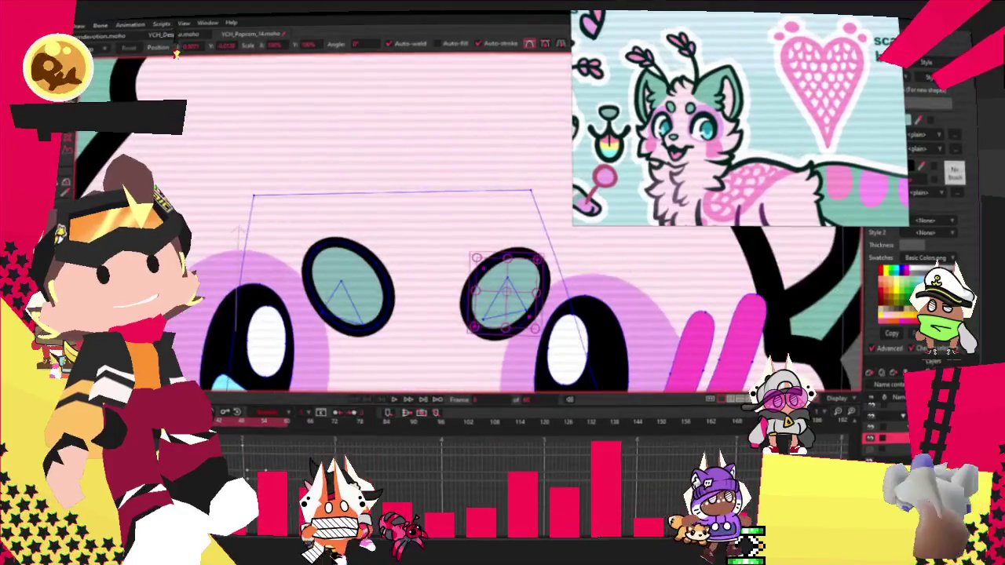
left_click(313, 283)
left_click(502, 290, "shift")
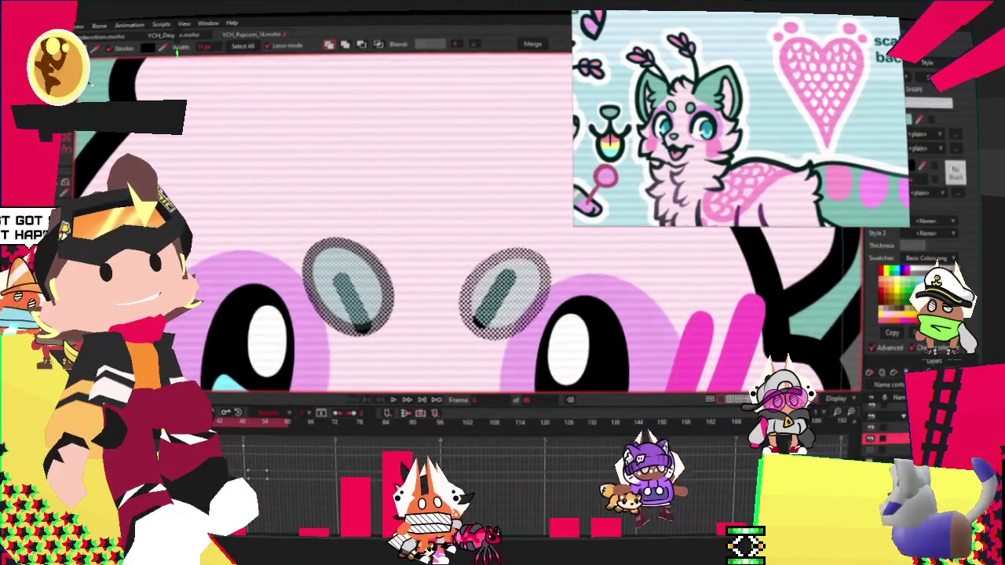
With the outlines gone, select just the right forehead oval
scroll(240, 106, "down", 3)
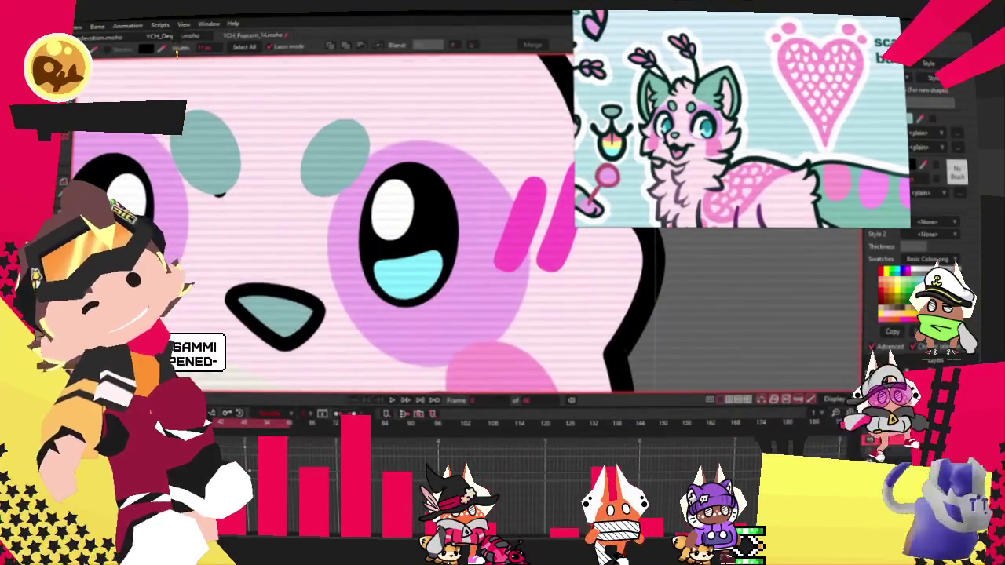
scroll(227, 169, "up", 1)
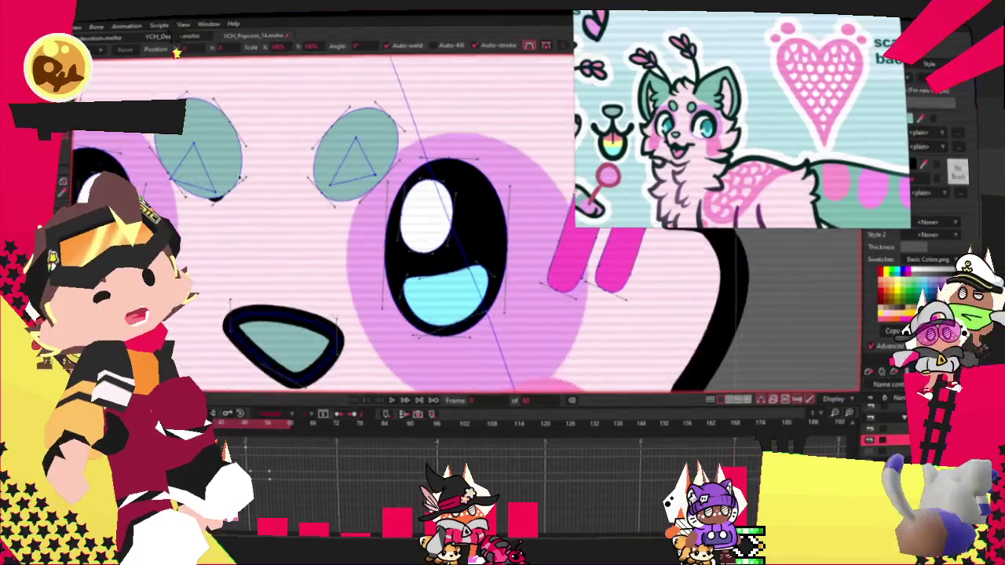
scroll(228, 168, "up", 2)
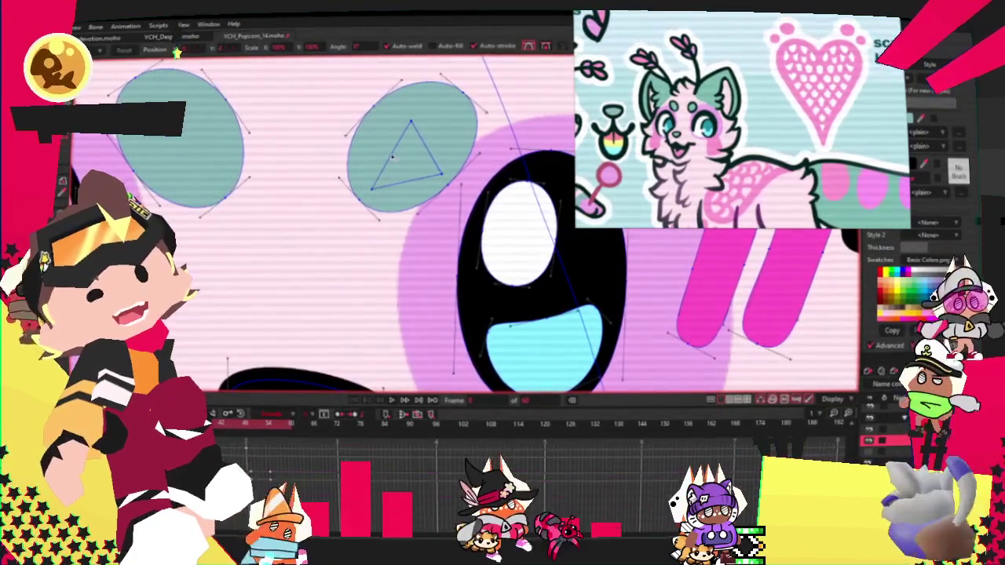
scroll(343, 198, "down", 2)
scroll(342, 197, "up", 1)
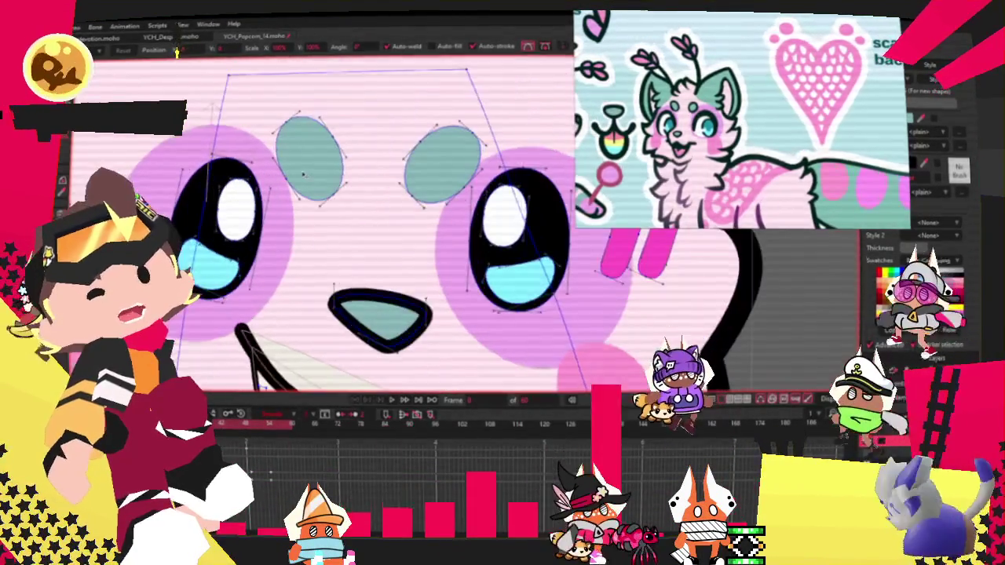
scroll(318, 167, "up", 2)
scroll(315, 162, "up", 1)
scroll(314, 161, "down", 1)
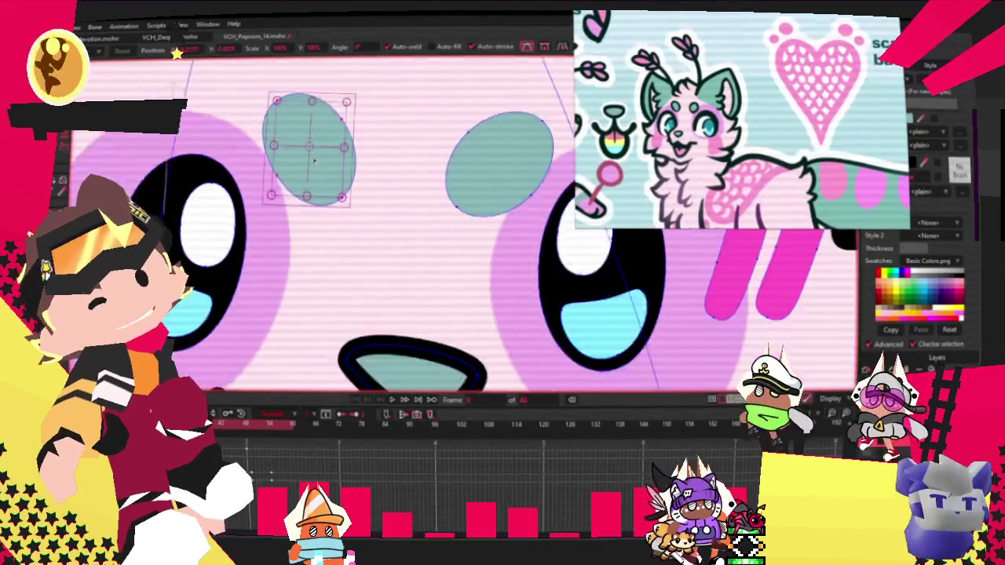
left_click(442, 167)
scroll(443, 165, "down", 1)
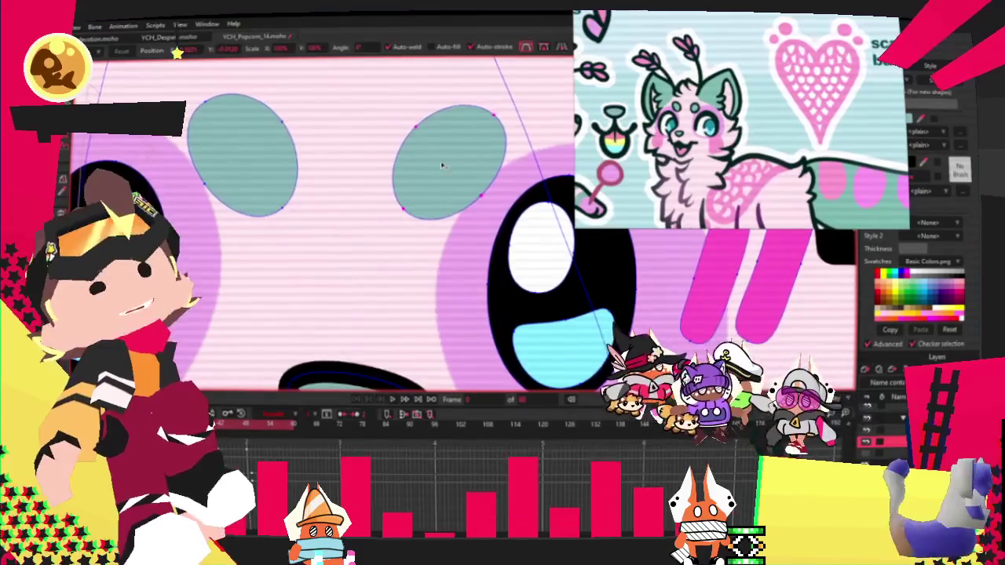
scroll(345, 161, "down", 2)
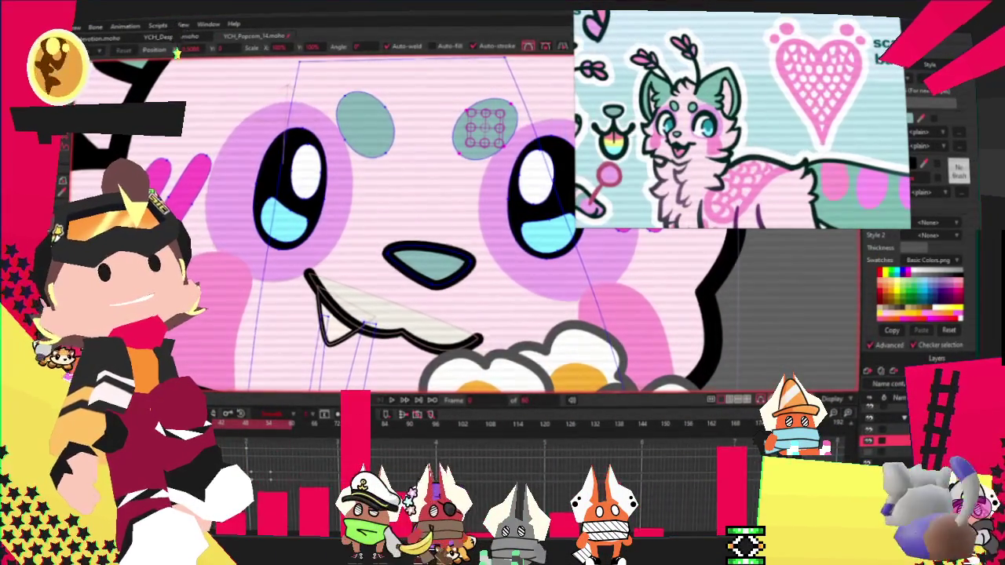
key("ctrl+r")
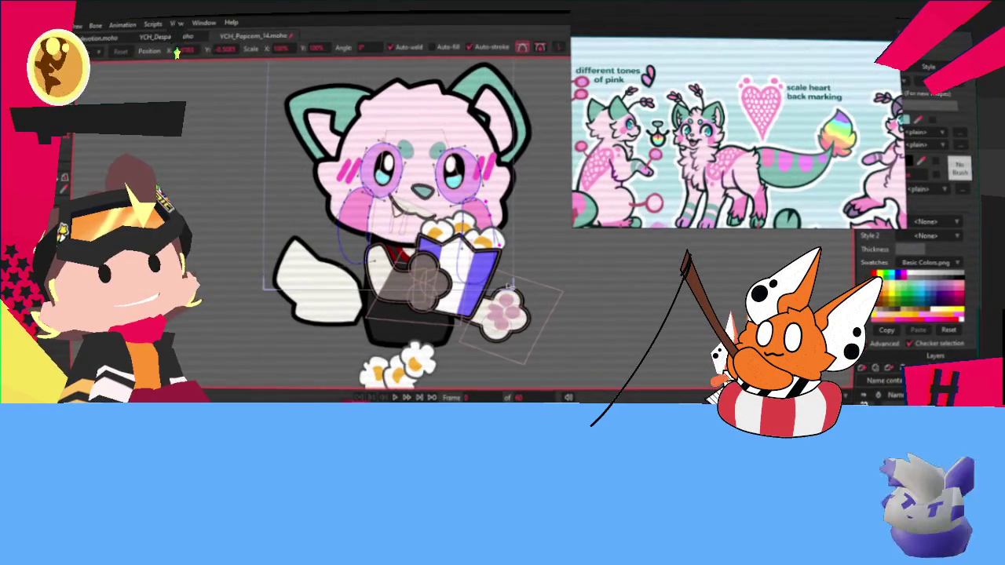
scroll(624, 245, "up", 2)
scroll(526, 299, "up", 2)
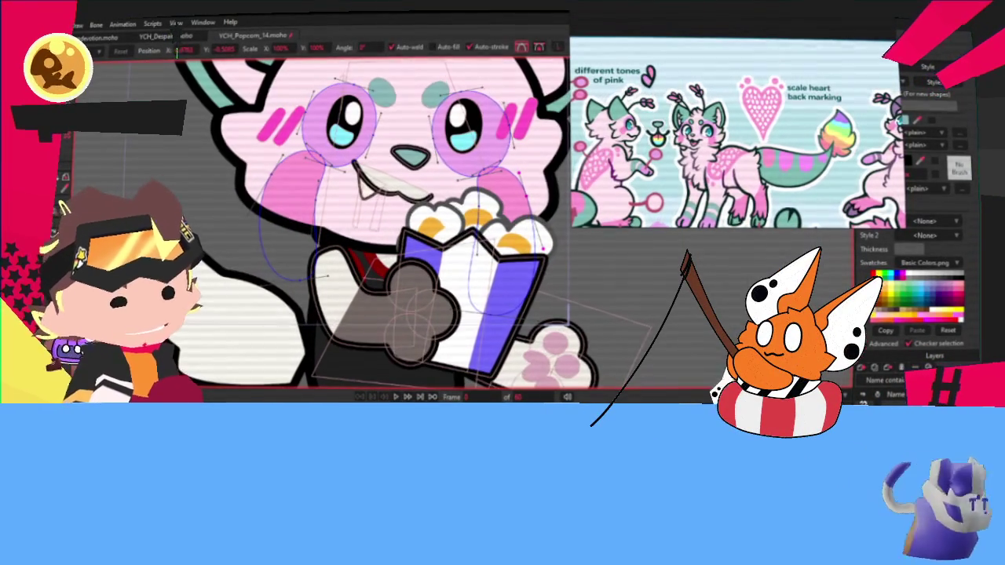
scroll(455, 273, "down", 4)
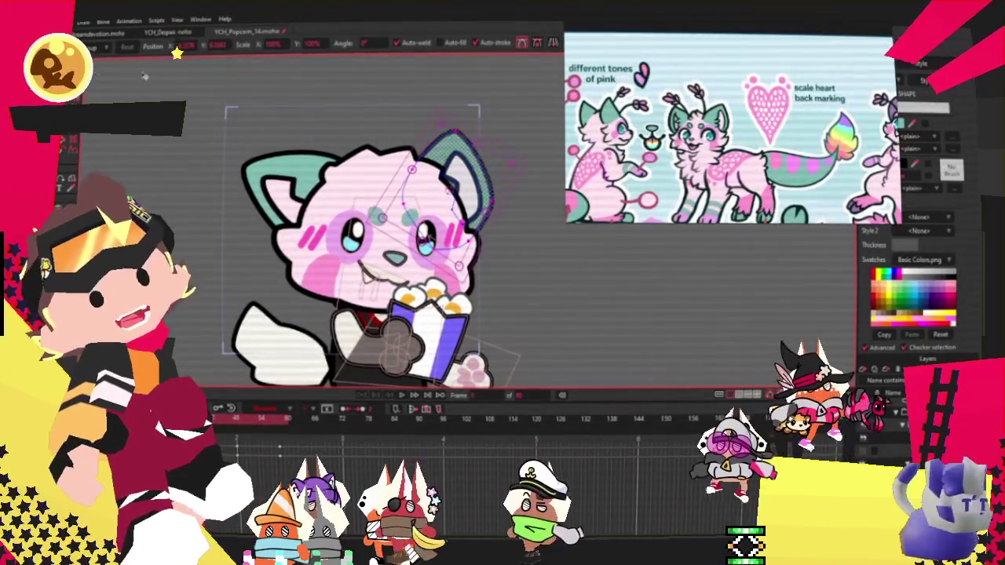
scroll(424, 161, "up", 2)
scroll(424, 161, "up", 3)
scroll(472, 196, "up", 2)
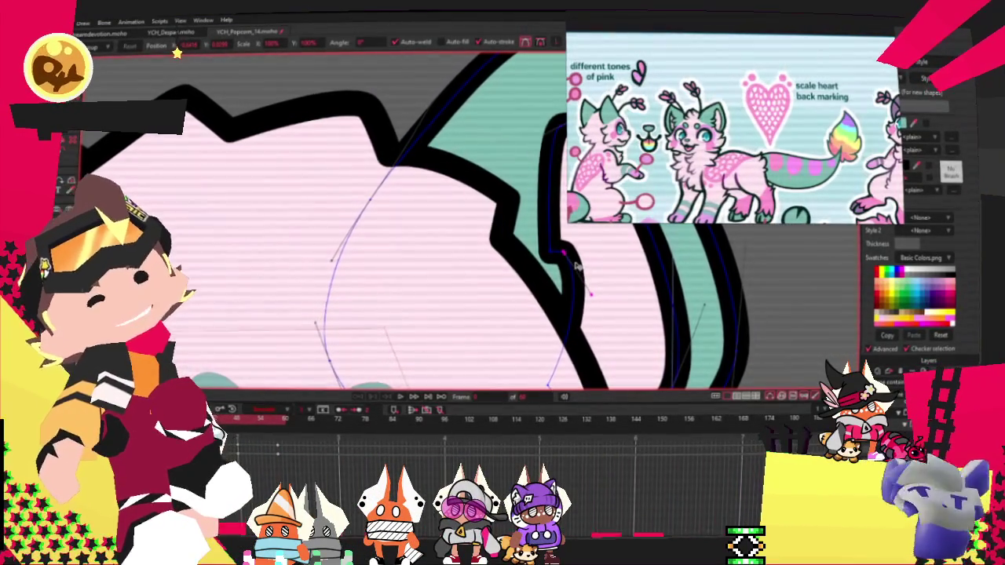
scroll(438, 190, "down", 2)
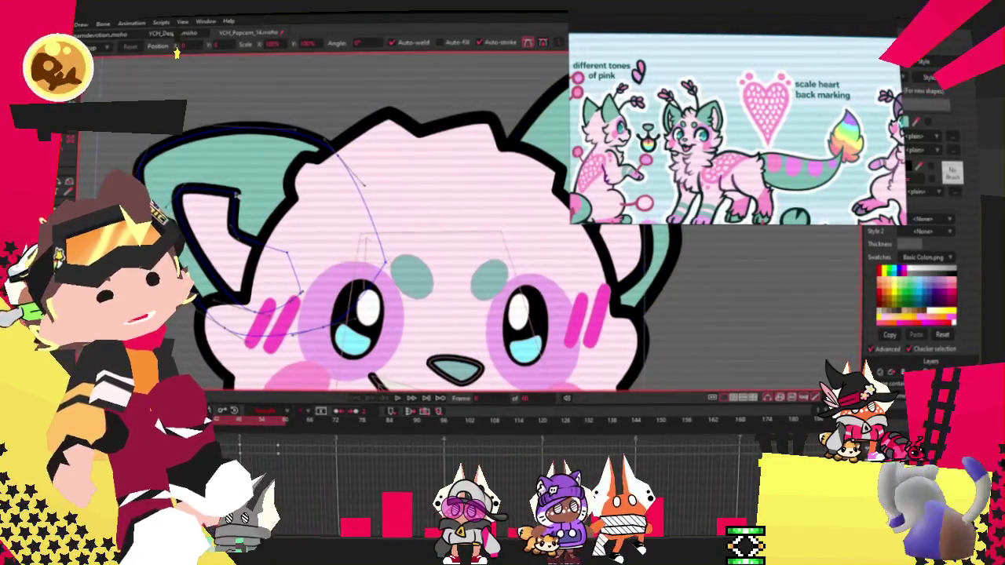
scroll(228, 234, "up", 2)
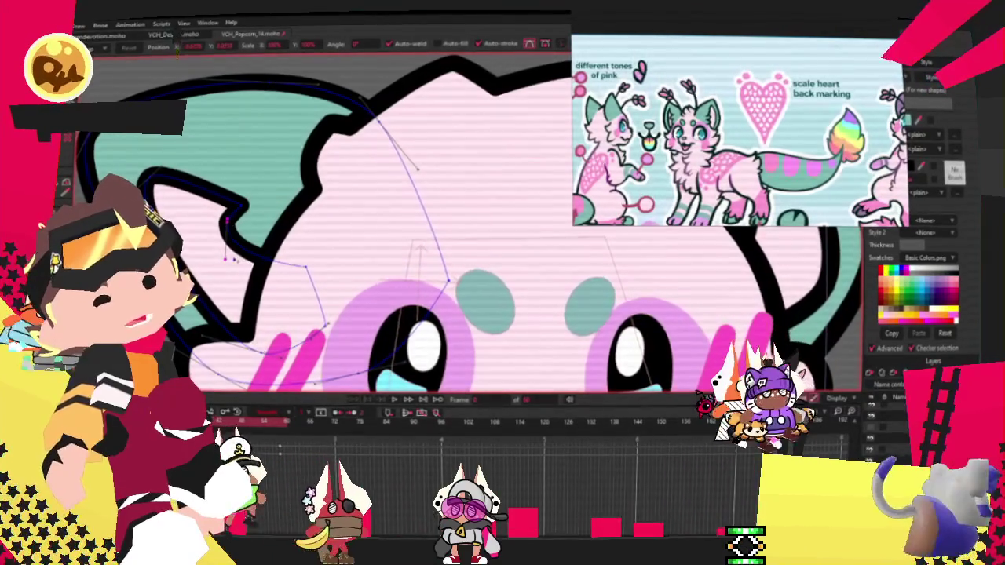
scroll(236, 251, "down", 3)
scroll(244, 220, "down", 2)
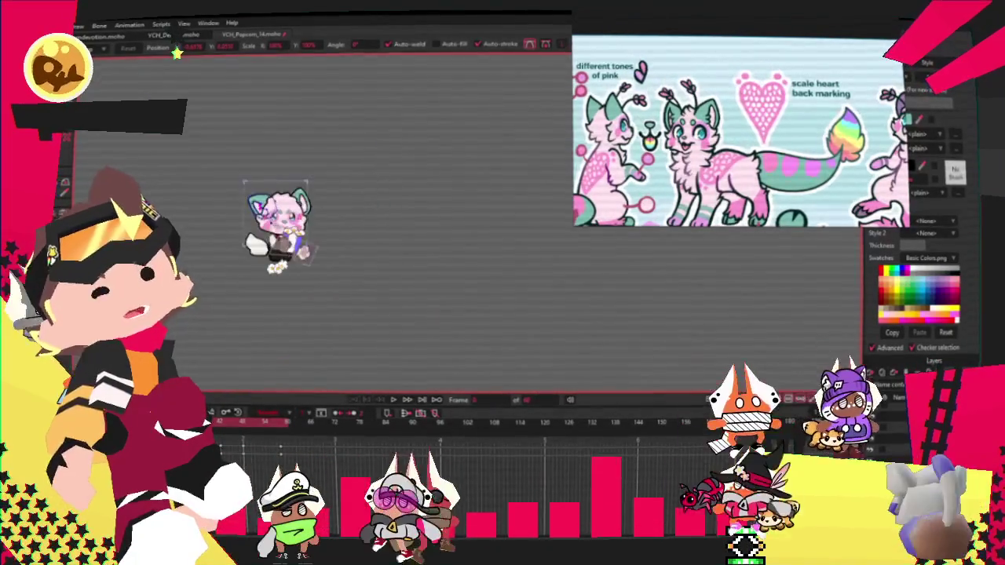
scroll(251, 220, "up", 3)
scroll(275, 212, "up", 1)
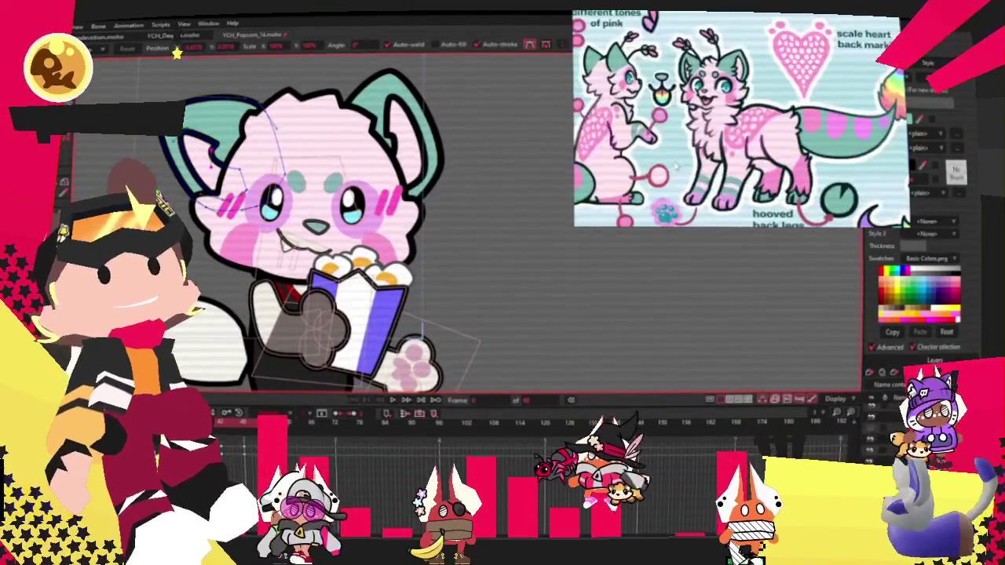
scroll(275, 236, "up", 2)
scroll(275, 235, "down", 3)
scroll(275, 235, "up", 3)
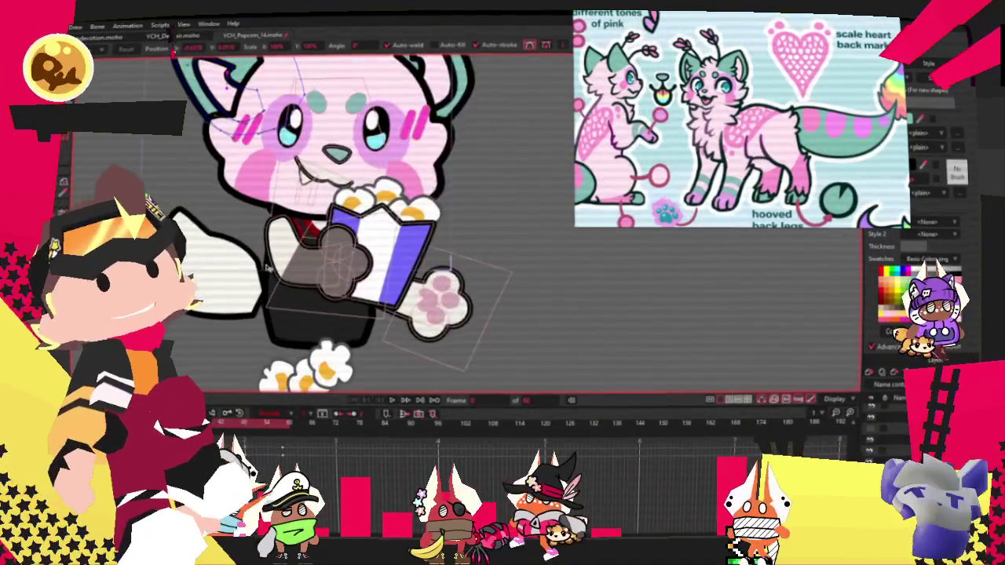
scroll(275, 252, "up", 1)
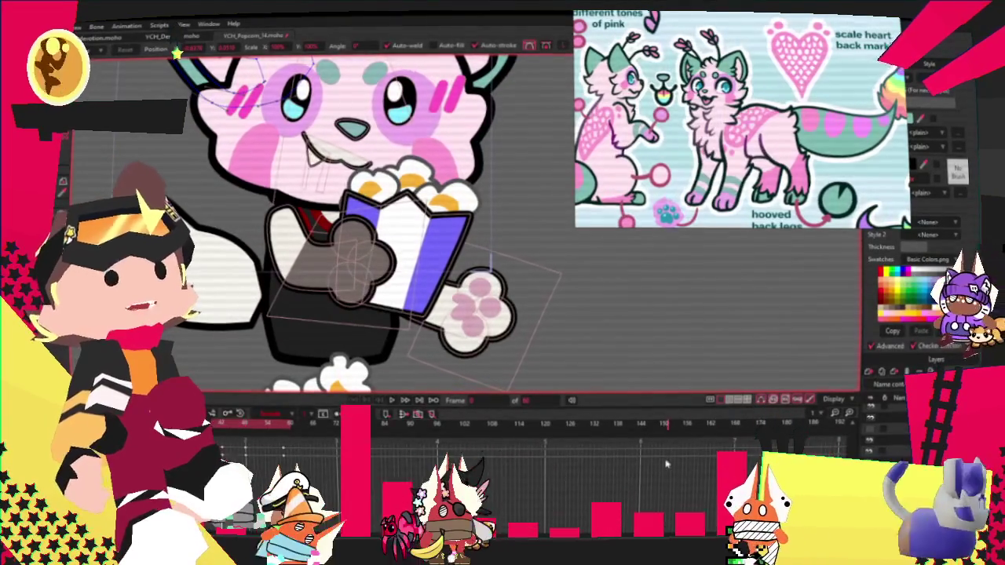
left_click(675, 469)
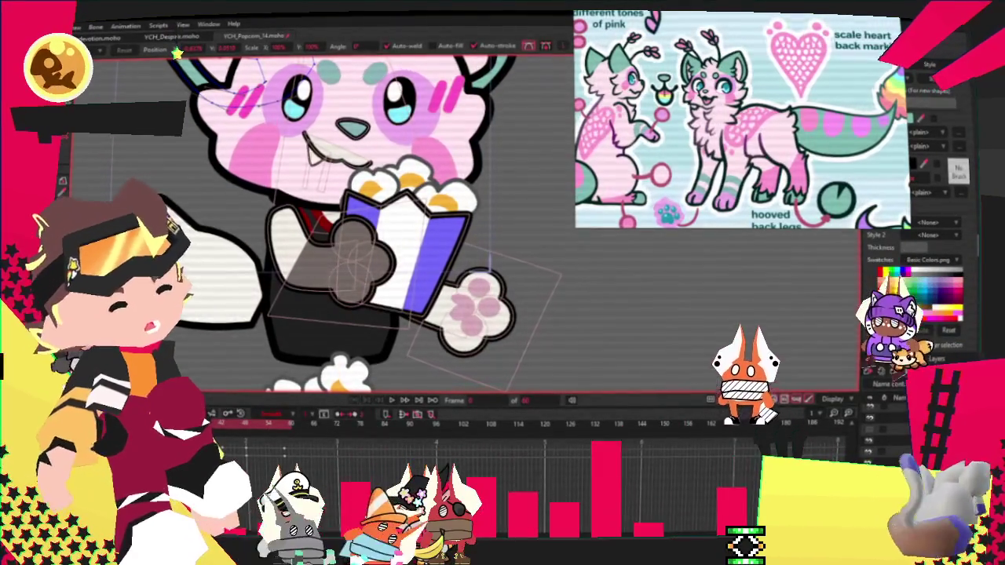
left_click(324, 321)
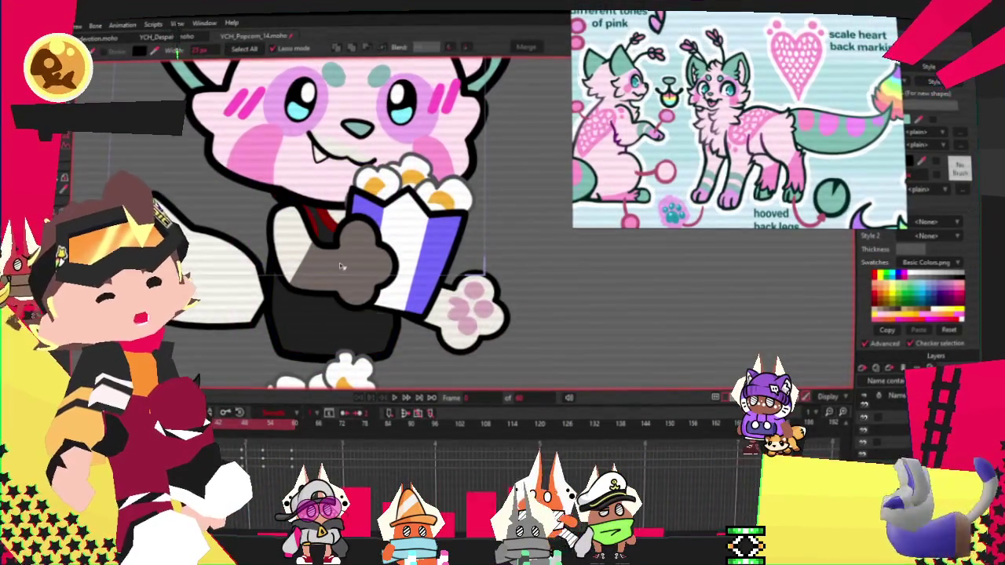
Fill the outstretched paw shape pink, then select the grey popcorn-holding hand
left_click(385, 284)
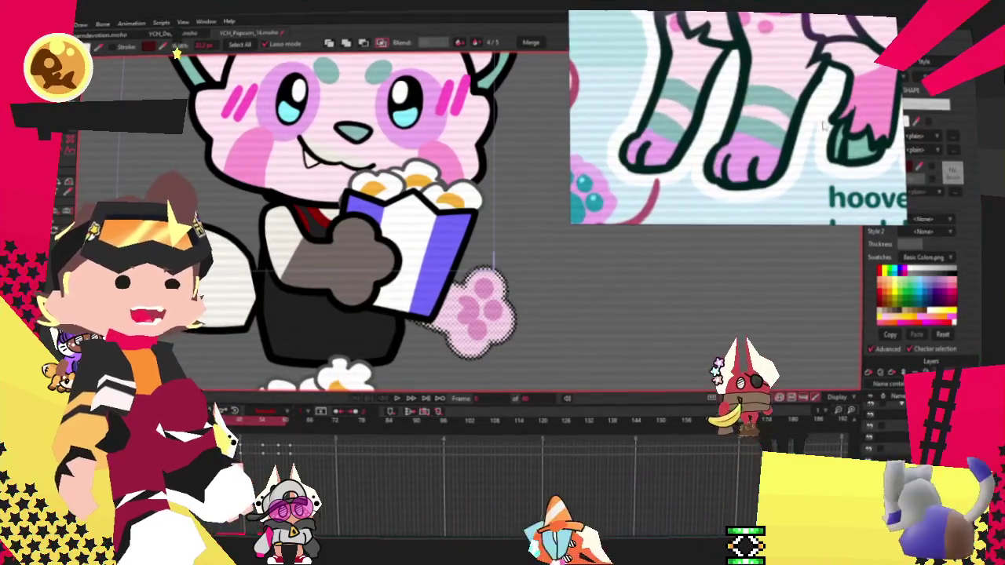
left_click(901, 122)
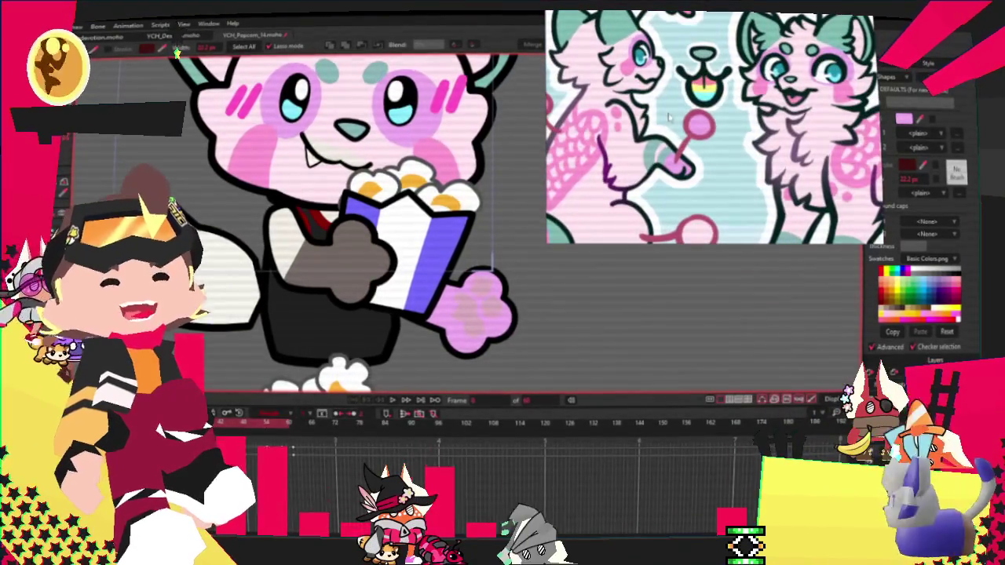
scroll(467, 306, "up", 3)
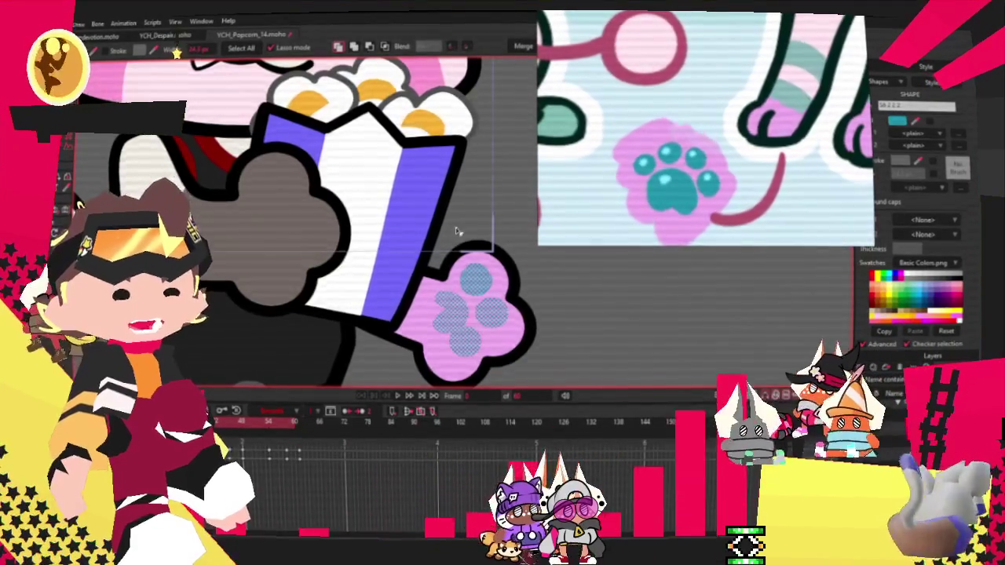
scroll(464, 243, "down", 5)
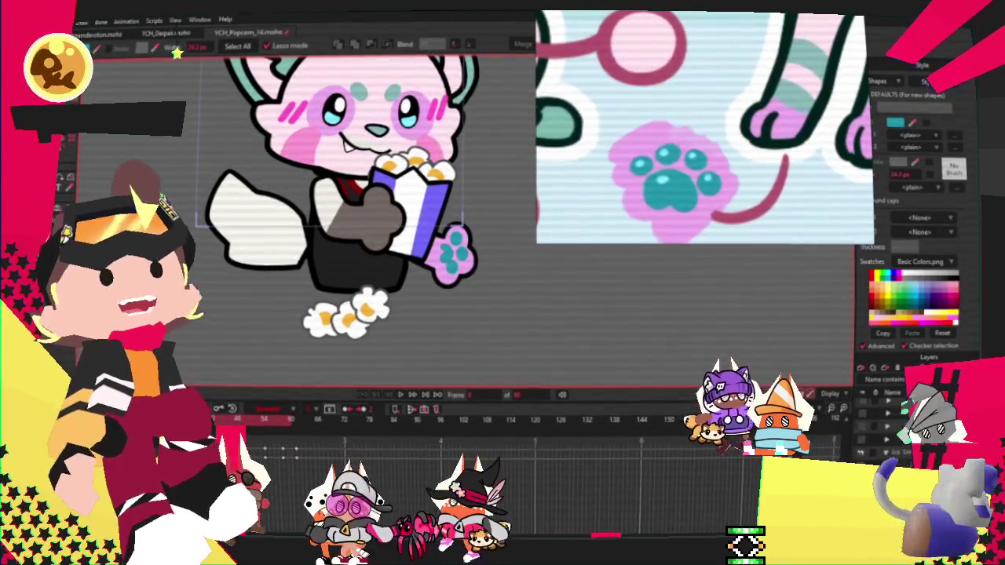
scroll(412, 287, "up", 2)
scroll(412, 287, "up", 1)
left_click(345, 138)
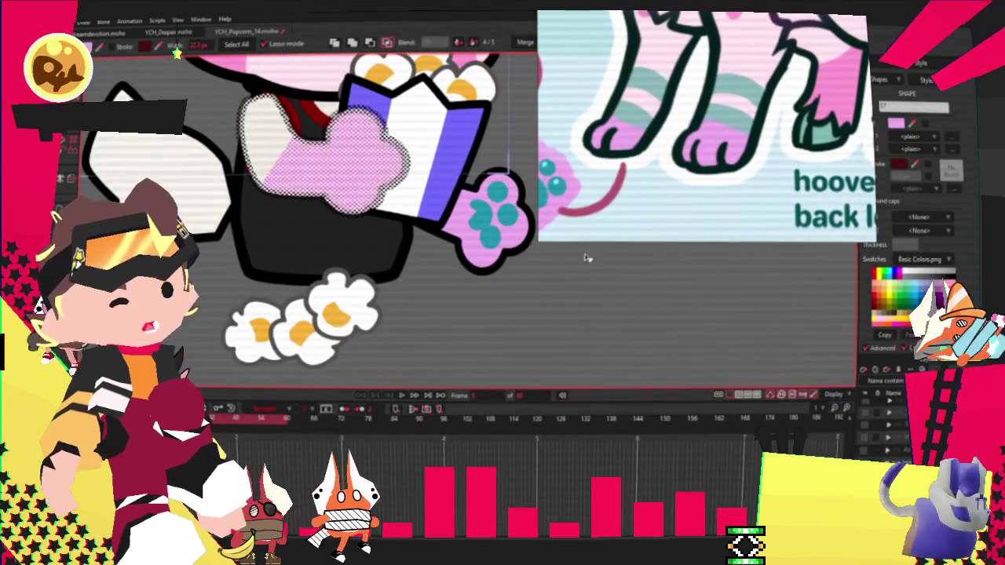
Draw a rectangular stripe shape across the arm
scroll(585, 258, "down", 3)
scroll(440, 205, "up", 2)
scroll(440, 204, "up", 1)
key("e")
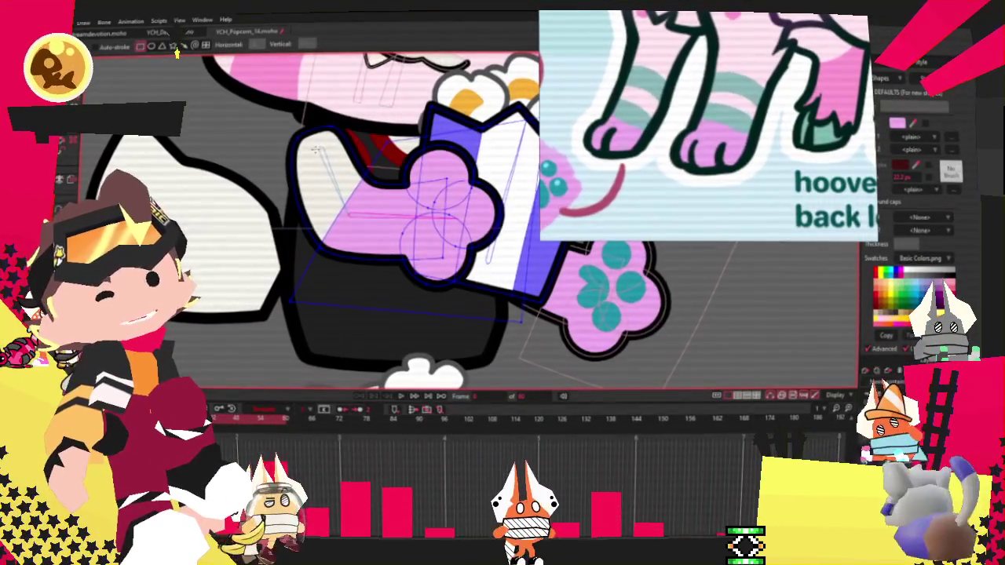
left_click_drag(315, 150, 381, 280)
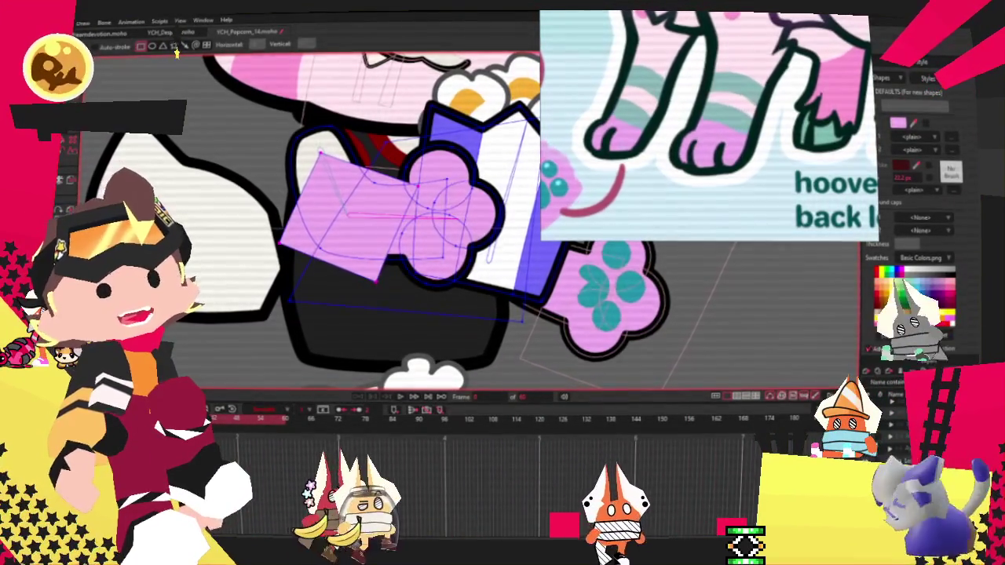
Colour the new arm stripe and the white sleeve teal from the swatches
key("q")
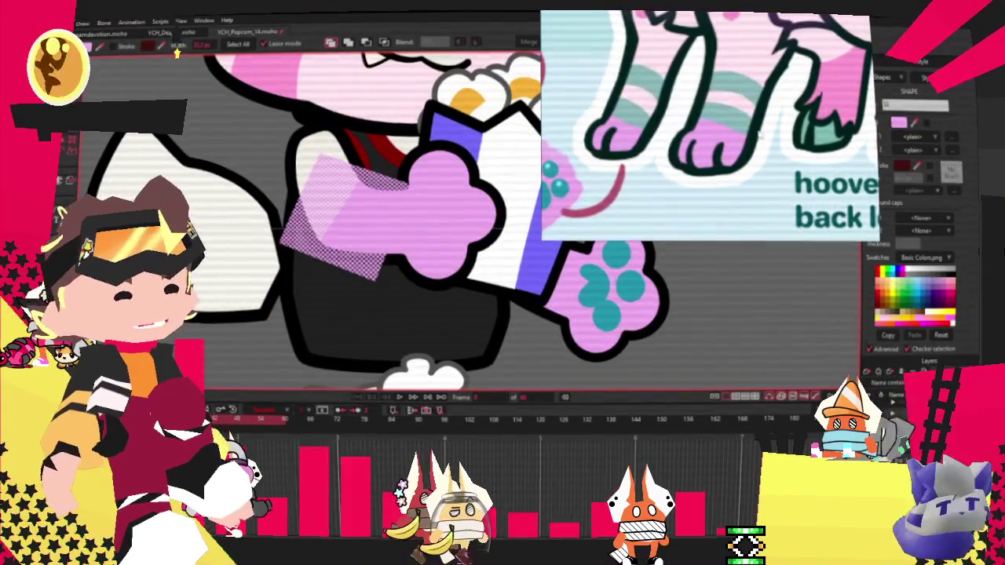
scroll(760, 135, "up", 3)
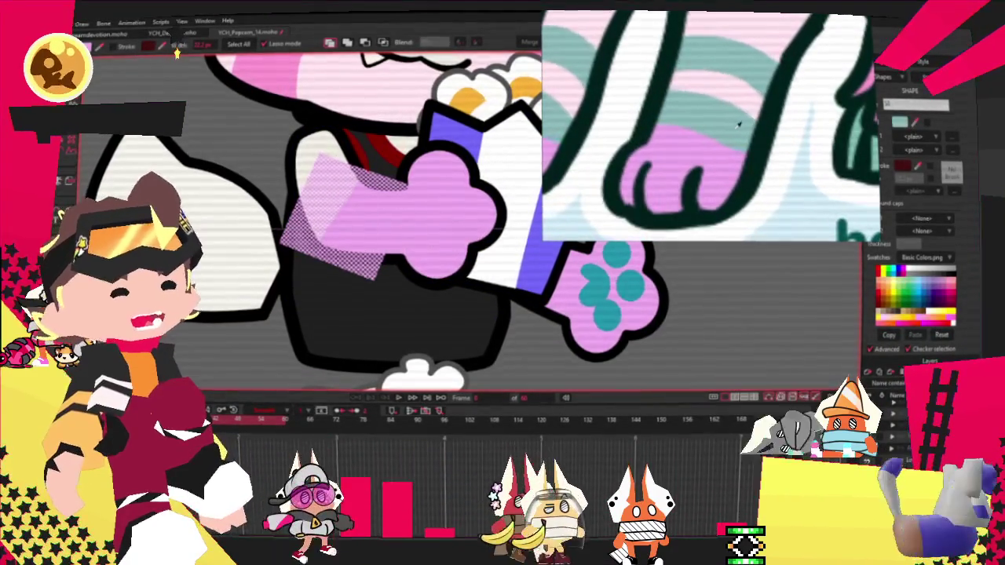
left_click(738, 124)
left_click(292, 163)
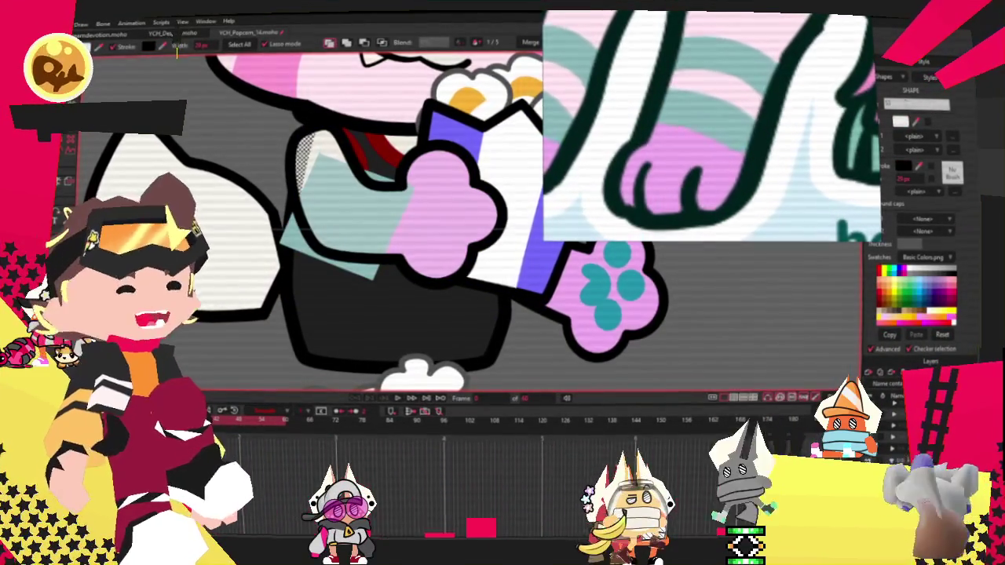
left_click(740, 49)
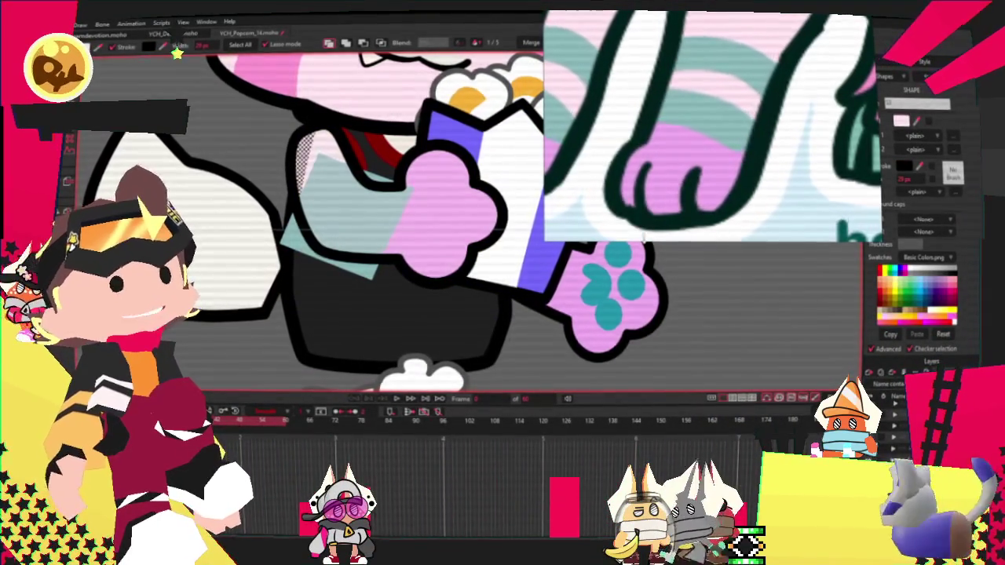
Bring up Transform Points and zoom in on the paw's points
scroll(381, 192, "down", 3)
scroll(381, 192, "down", 3)
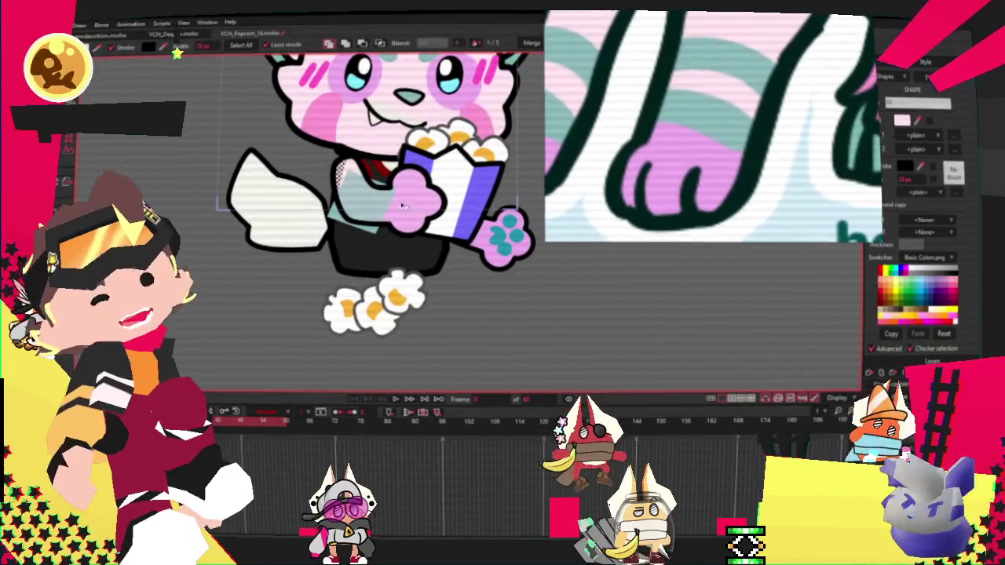
scroll(376, 163, "up", 3)
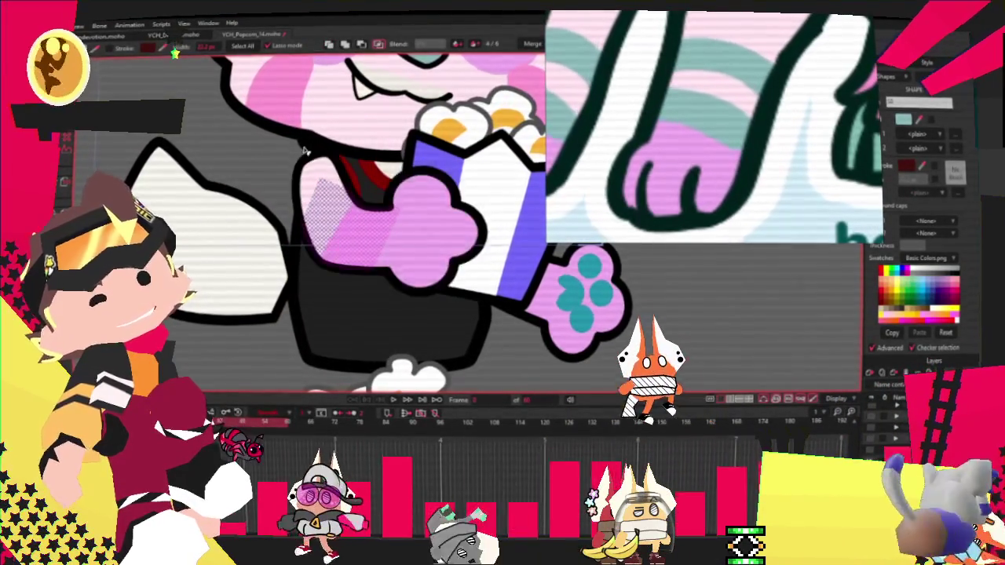
scroll(361, 149, "down", 3)
scroll(370, 201, "up", 2)
scroll(370, 202, "up", 2)
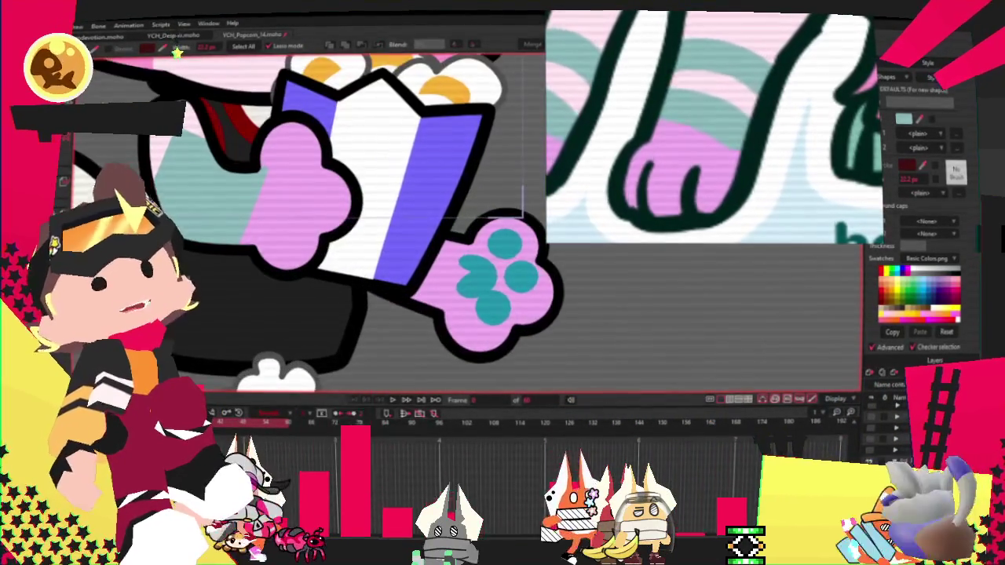
key("t")
scroll(306, 197, "up", 2)
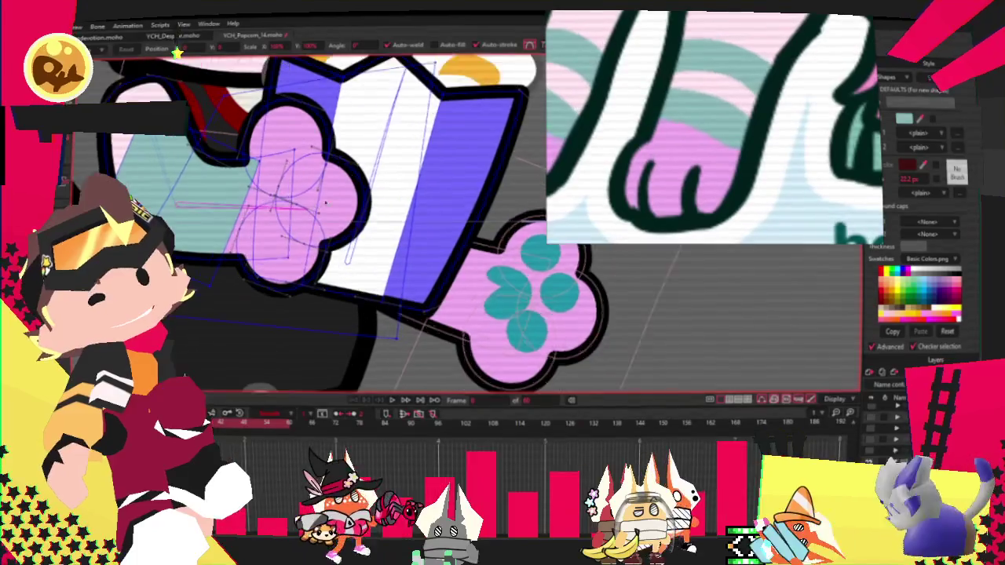
scroll(307, 197, "up", 2)
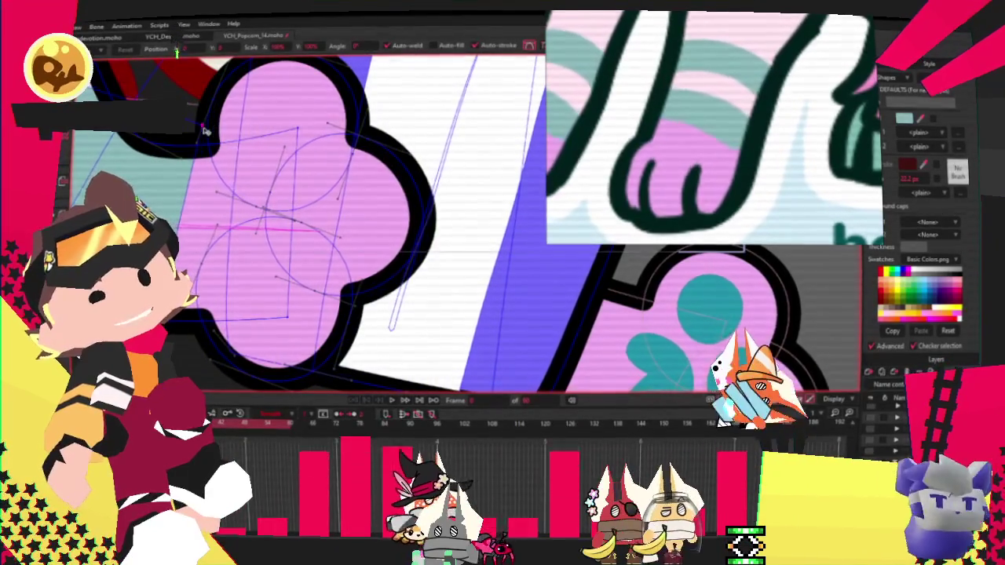
scroll(212, 126, "down", 2)
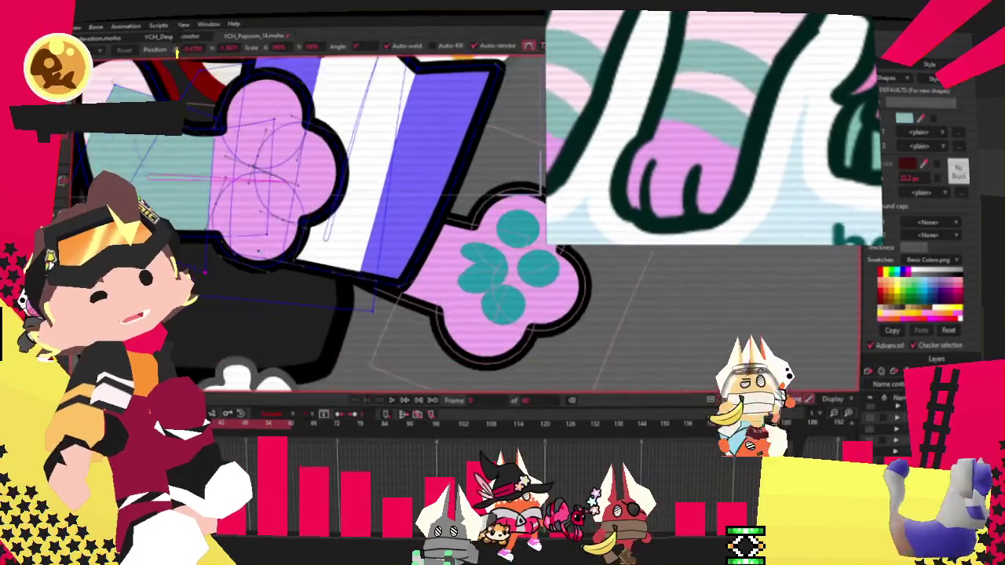
scroll(220, 148, "up", 2)
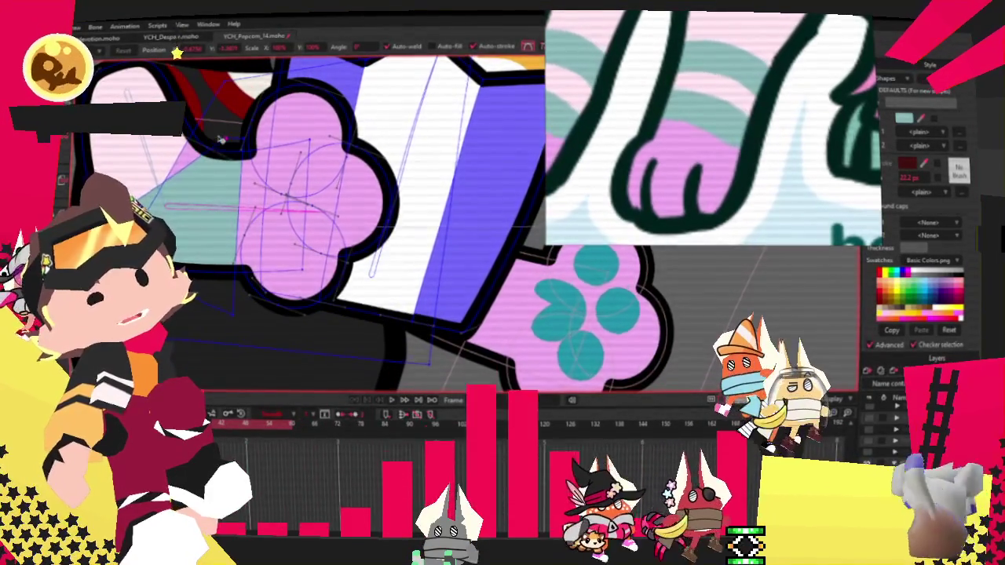
scroll(220, 147, "down", 2)
scroll(200, 251, "up", 2)
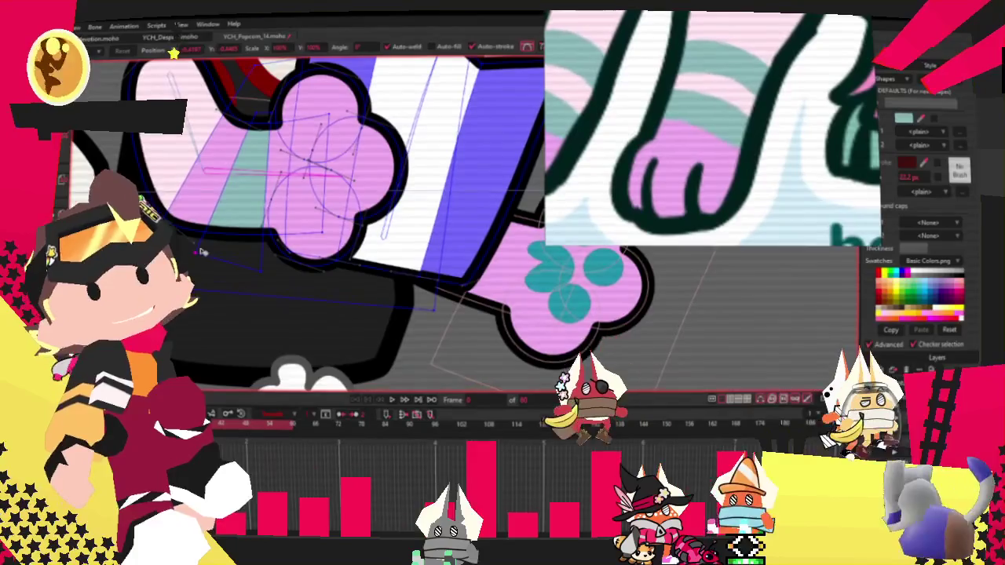
scroll(310, 165, "down", 1)
scroll(310, 165, "down", 1)
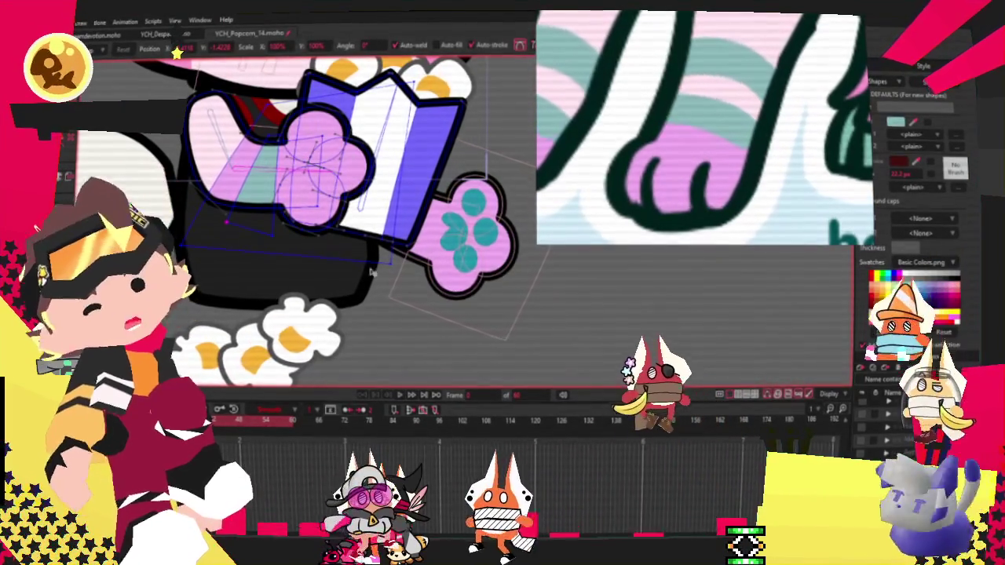
Nudge the teal stripe's points up and left to fit inside the arm
scroll(373, 273, "up", 3)
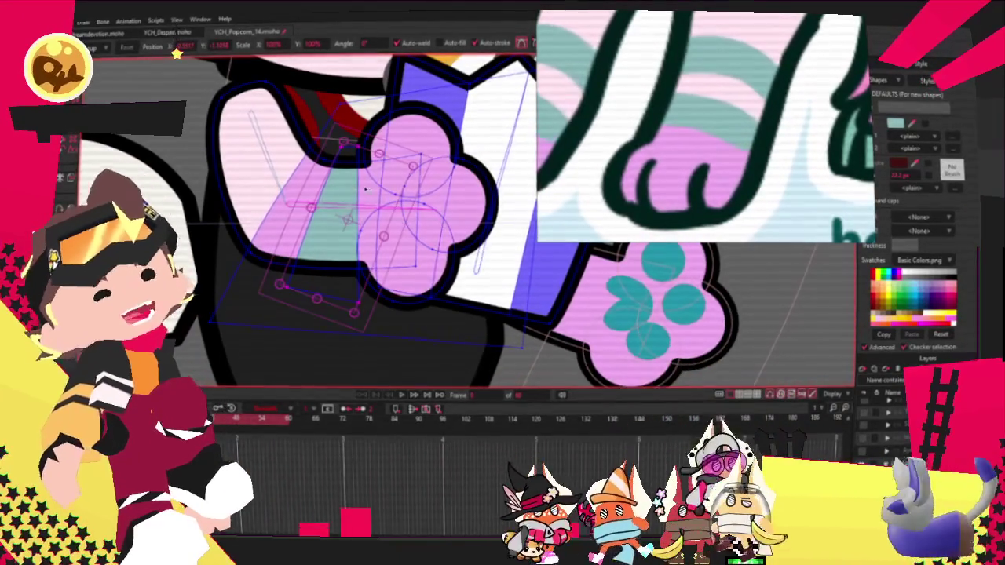
left_click(404, 190)
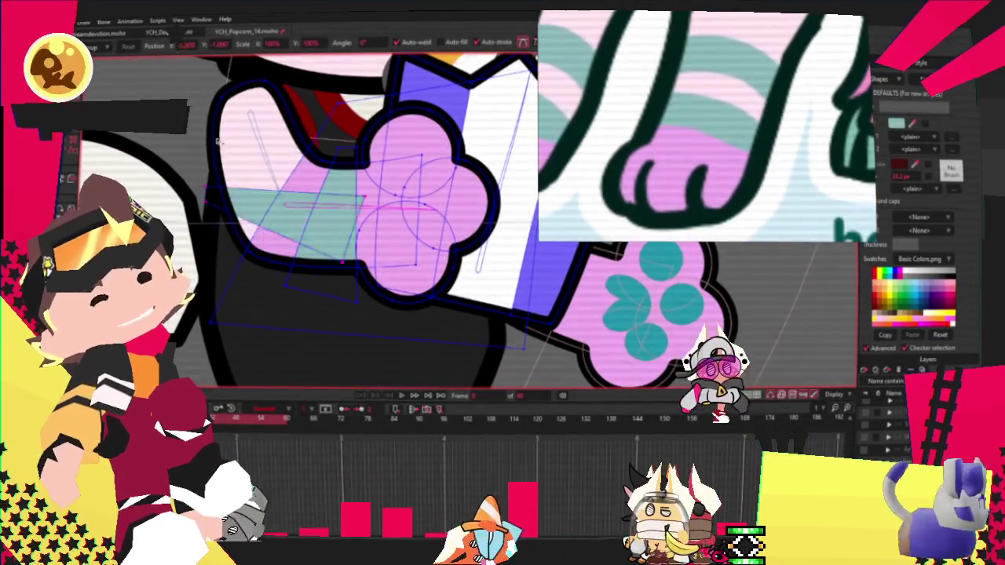
left_click_drag(279, 206, 271, 194)
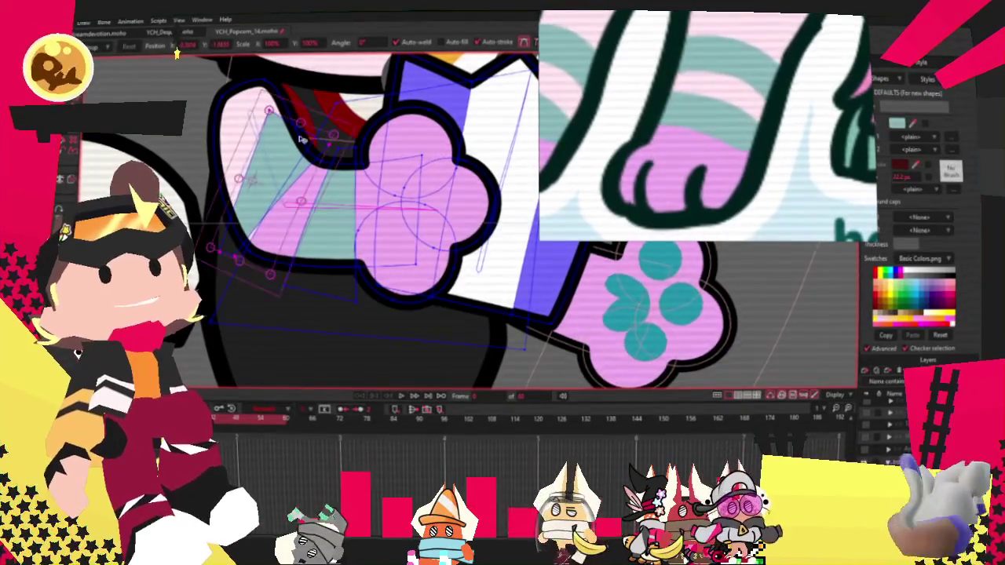
scroll(265, 196, "up", 2)
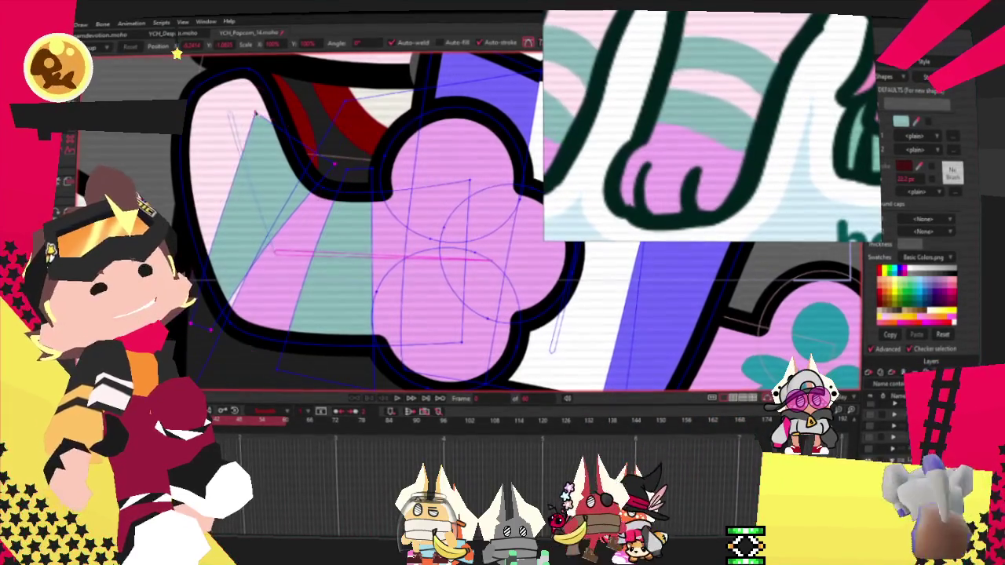
scroll(256, 111, "up", 3)
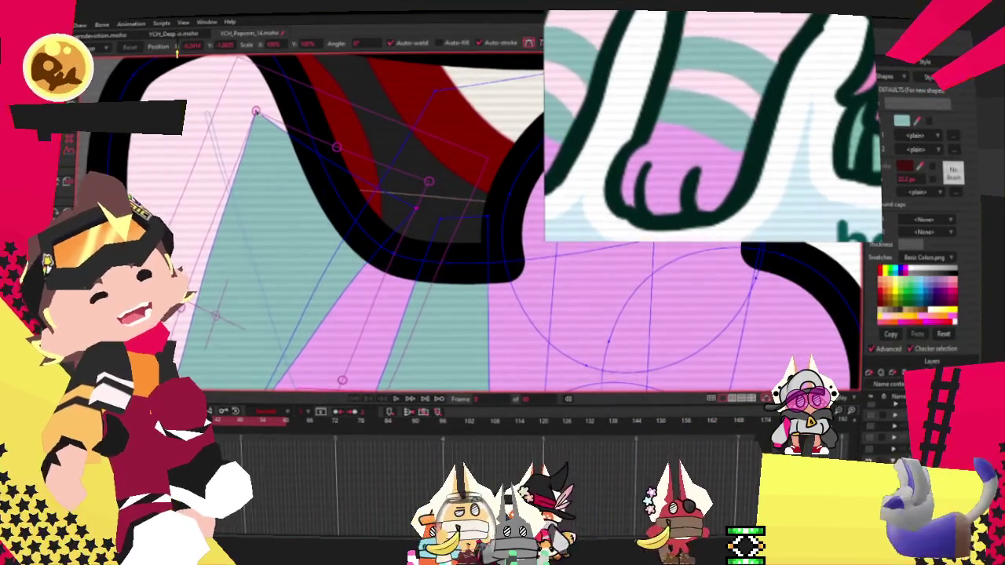
scroll(256, 112, "up", 3)
scroll(256, 111, "up", 2)
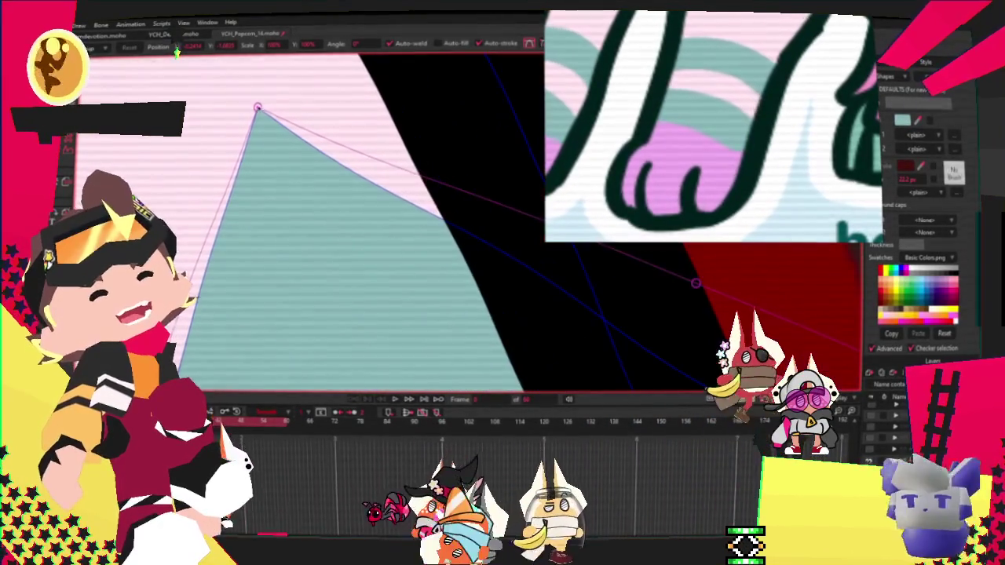
Try adding a point on the stripe edge, undo it, and return to Transform Points
key("a")
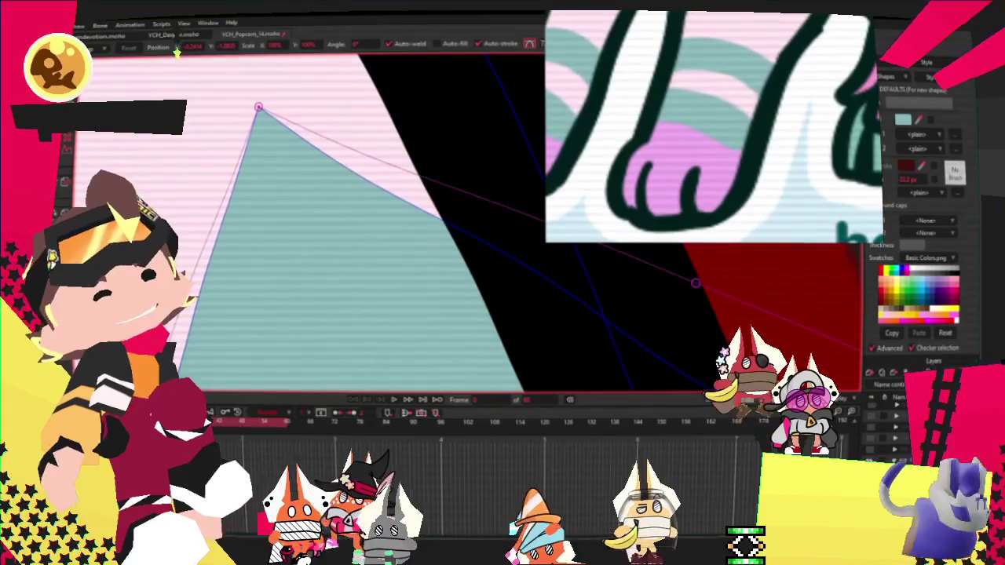
key("ctrl+z")
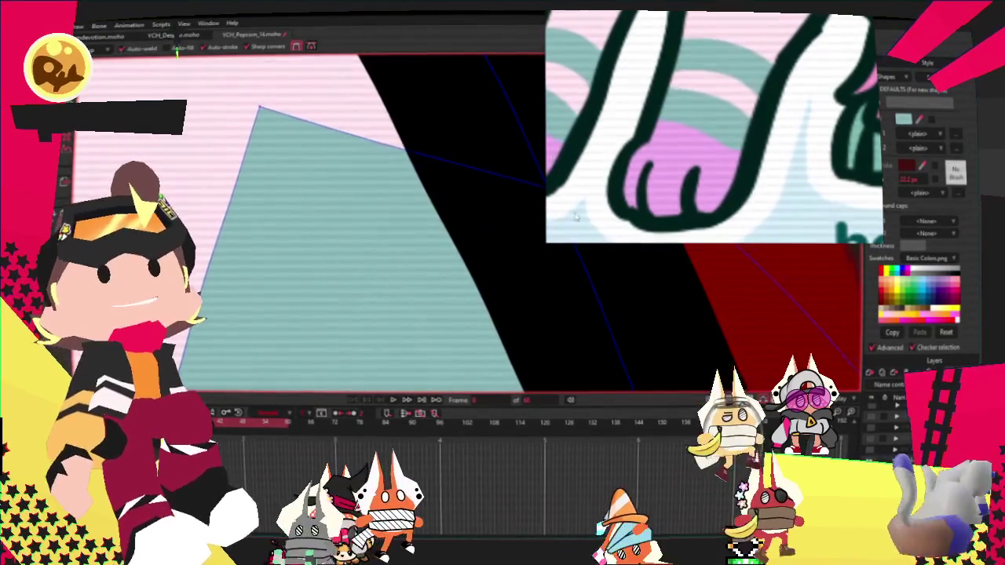
scroll(314, 228, "down", 2)
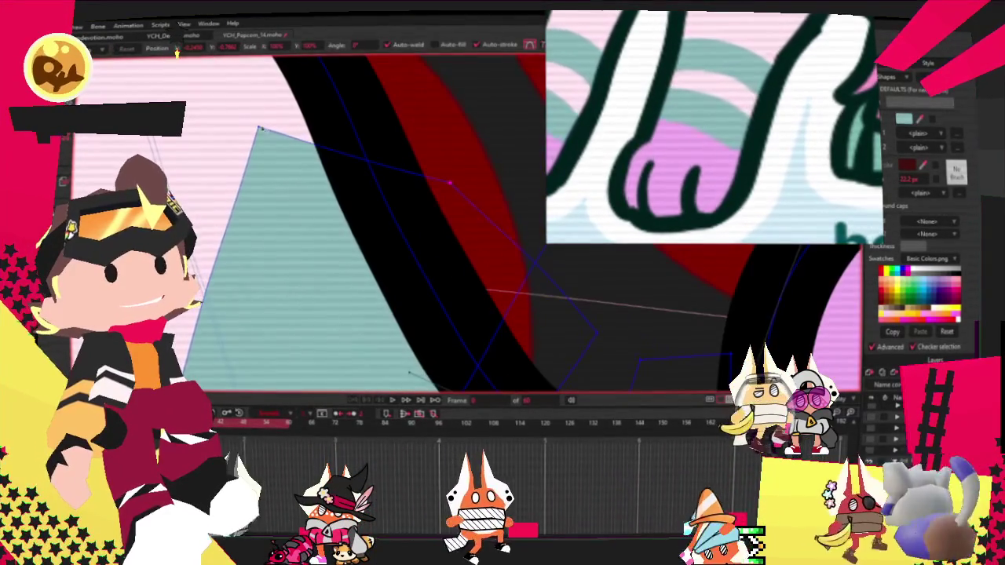
scroll(314, 228, "down", 3)
key("t")
scroll(343, 181, "up", 2)
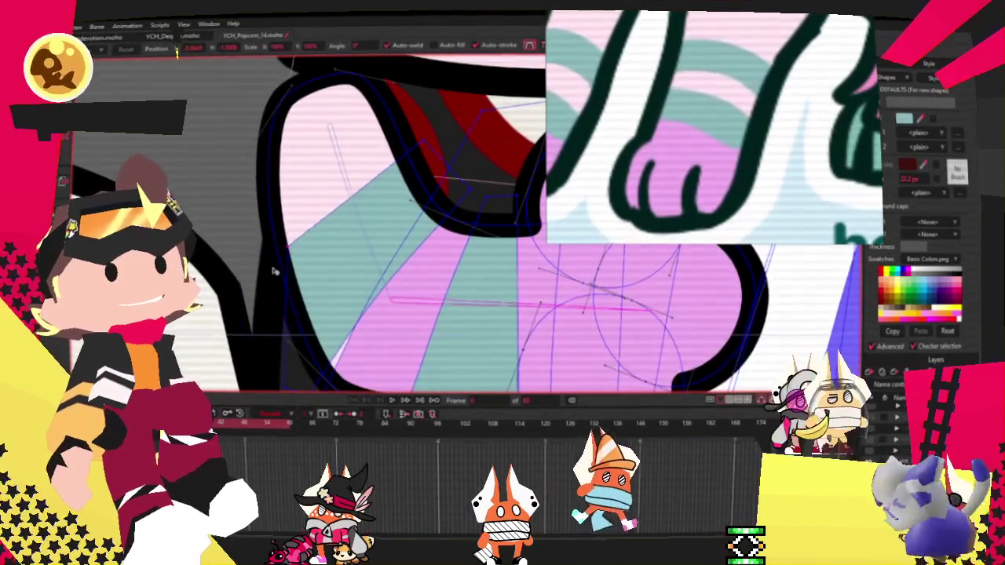
scroll(267, 259, "down", 1)
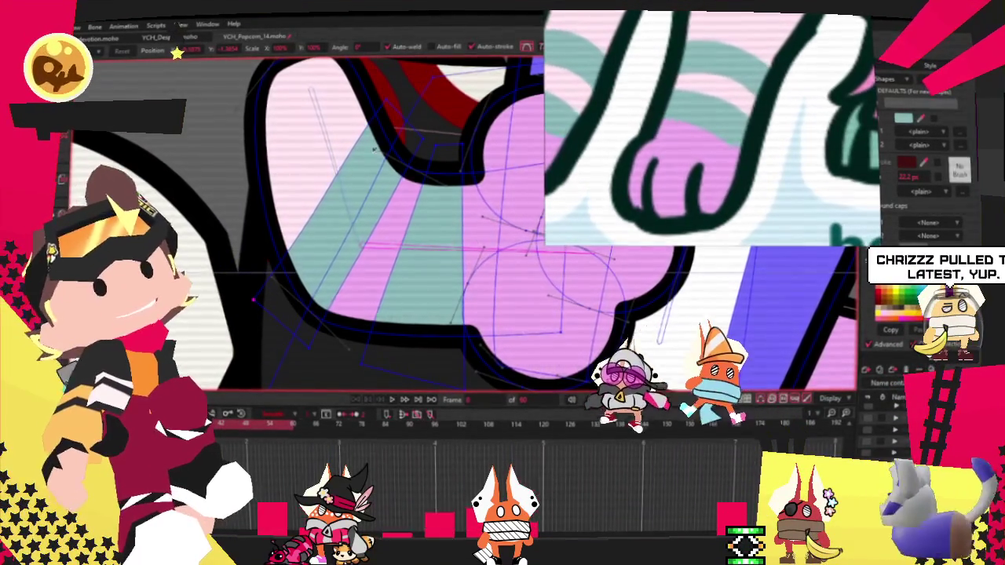
scroll(410, 208, "down", 2)
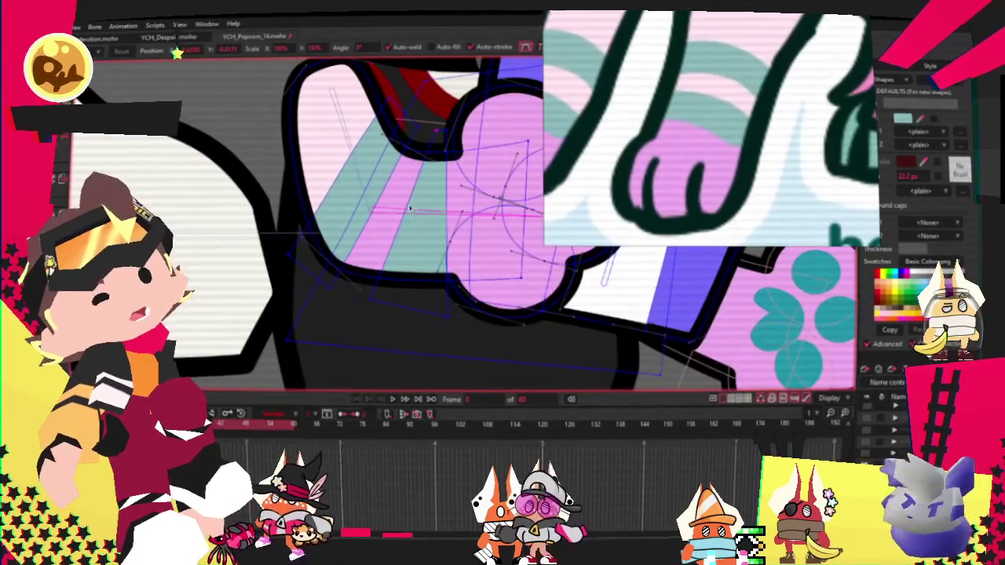
scroll(399, 118, "up", 1)
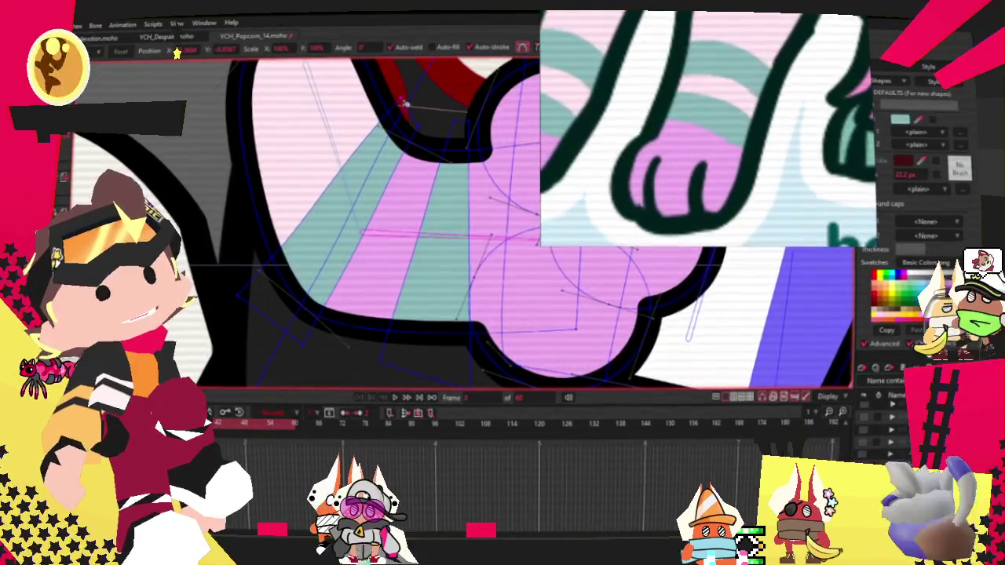
scroll(402, 102, "down", 2)
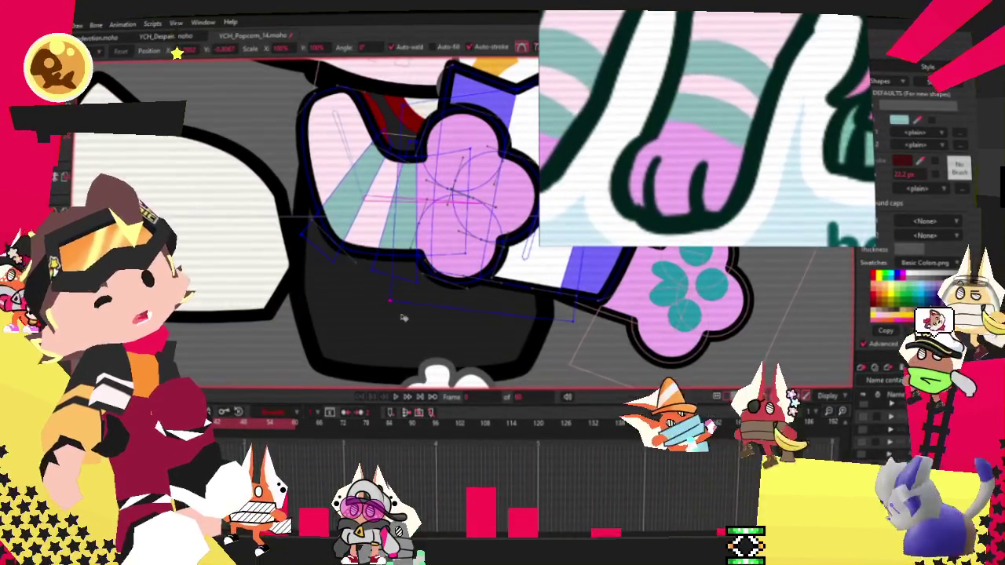
scroll(414, 149, "up", 2)
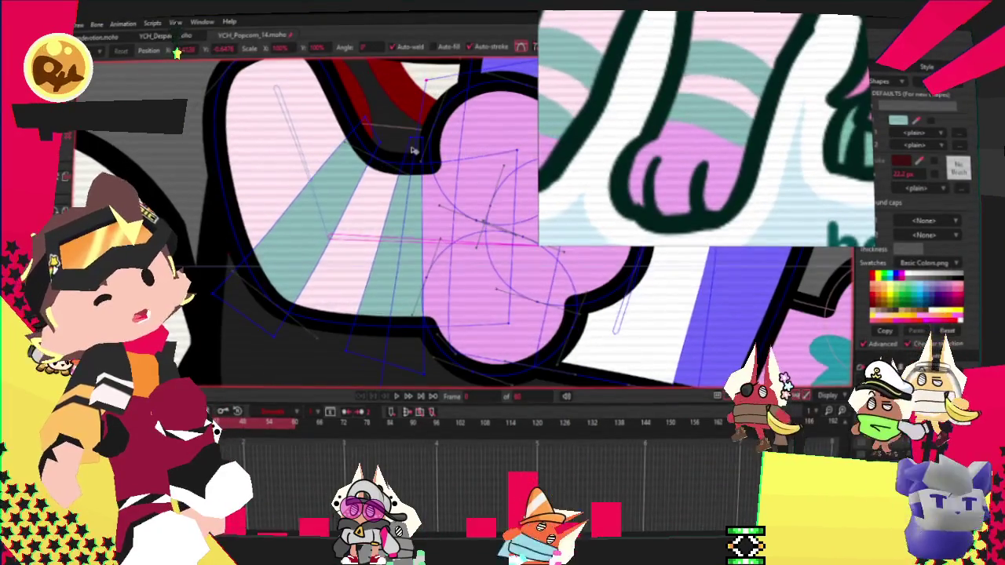
scroll(463, 181, "up", 1)
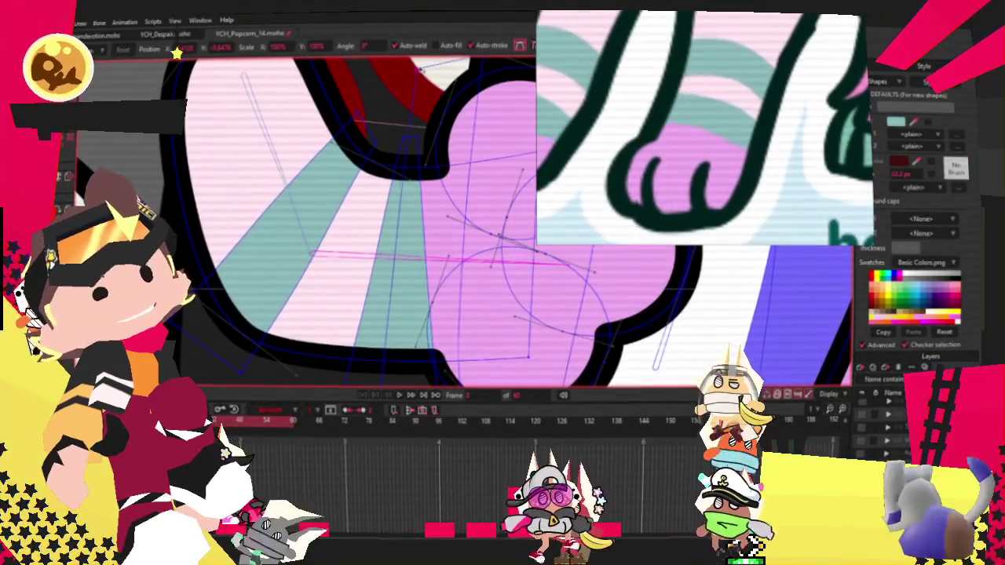
scroll(311, 167, "down", 1)
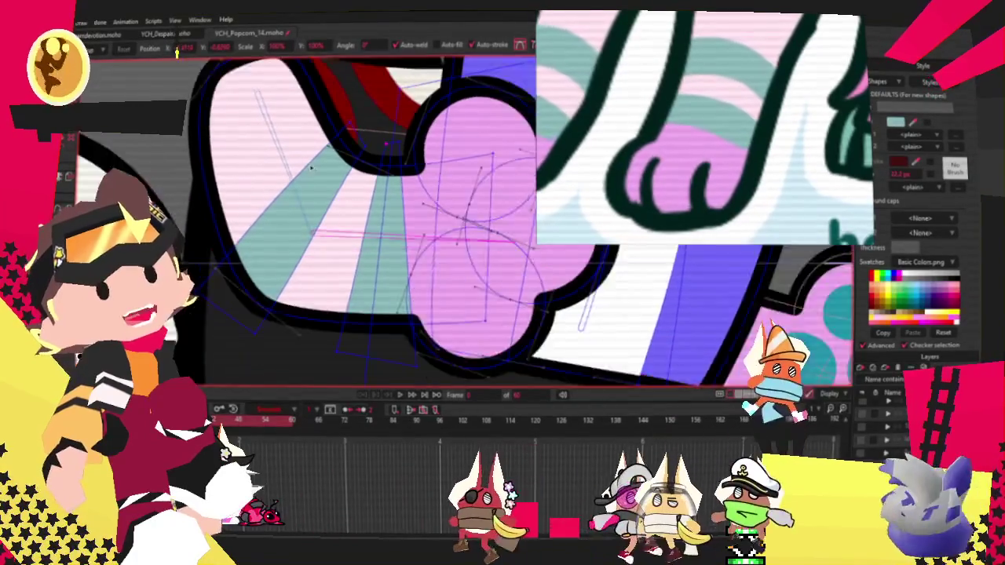
scroll(311, 168, "down", 1)
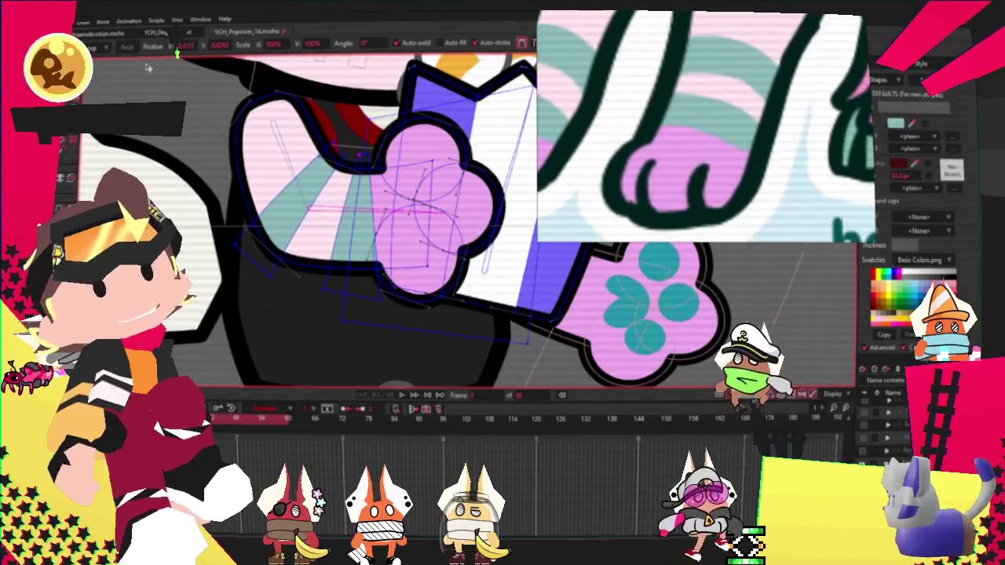
Return to Select Bone and look over the finished striped arm
key("z")
scroll(323, 209, "up", 2)
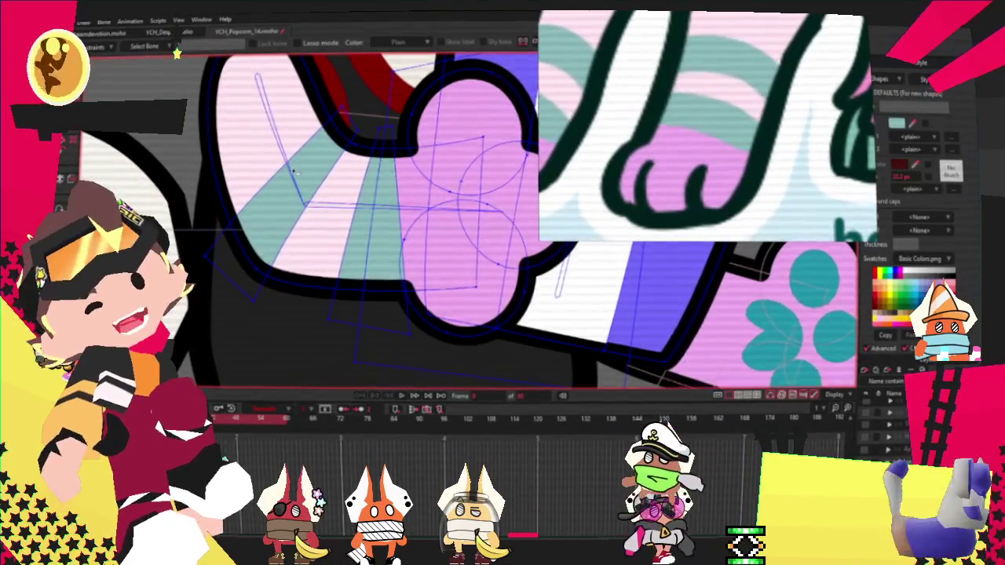
scroll(296, 164, "down", 1)
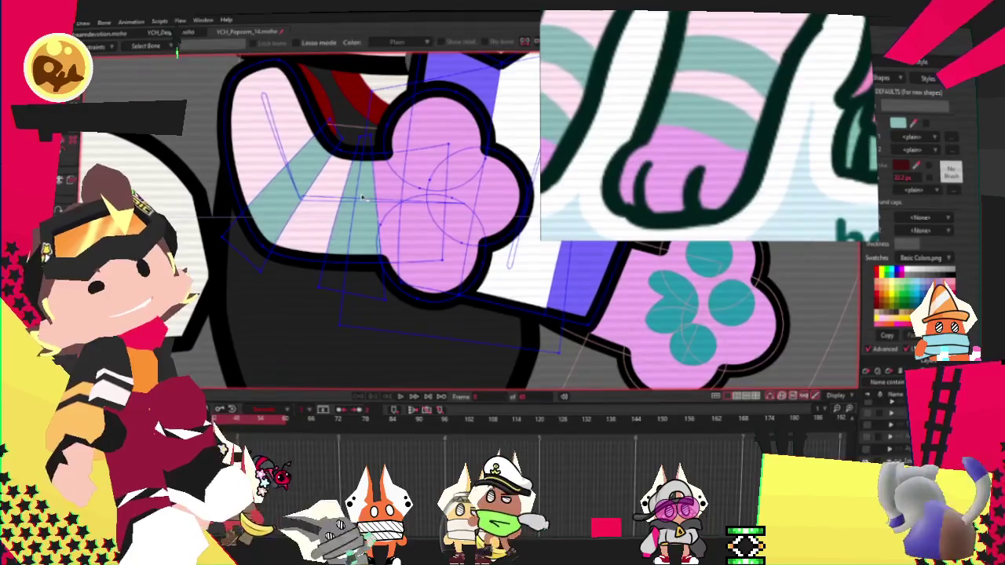
scroll(369, 224, "down", 2)
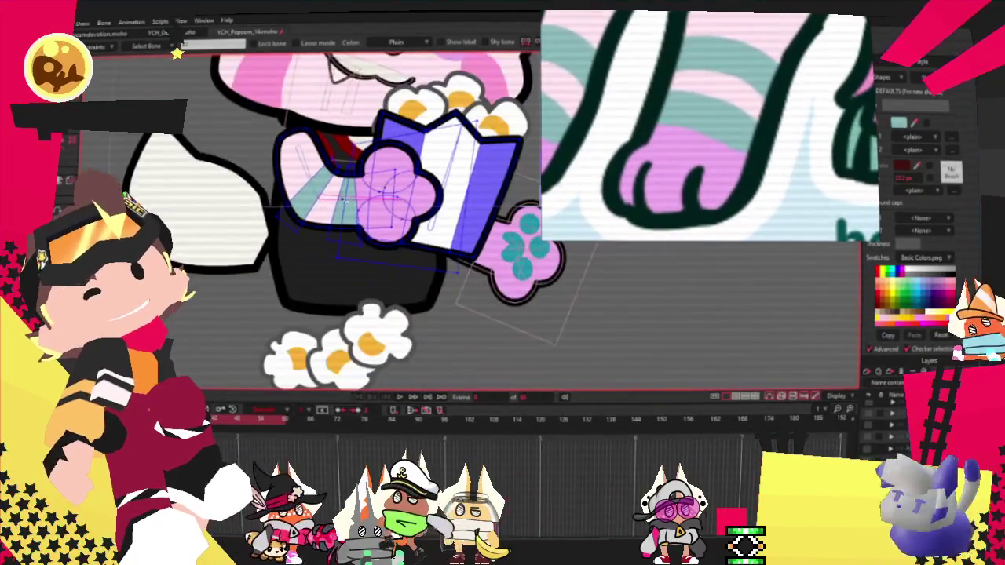
scroll(381, 253, "down", 1)
scroll(454, 203, "down", 2)
scroll(454, 203, "up", 2)
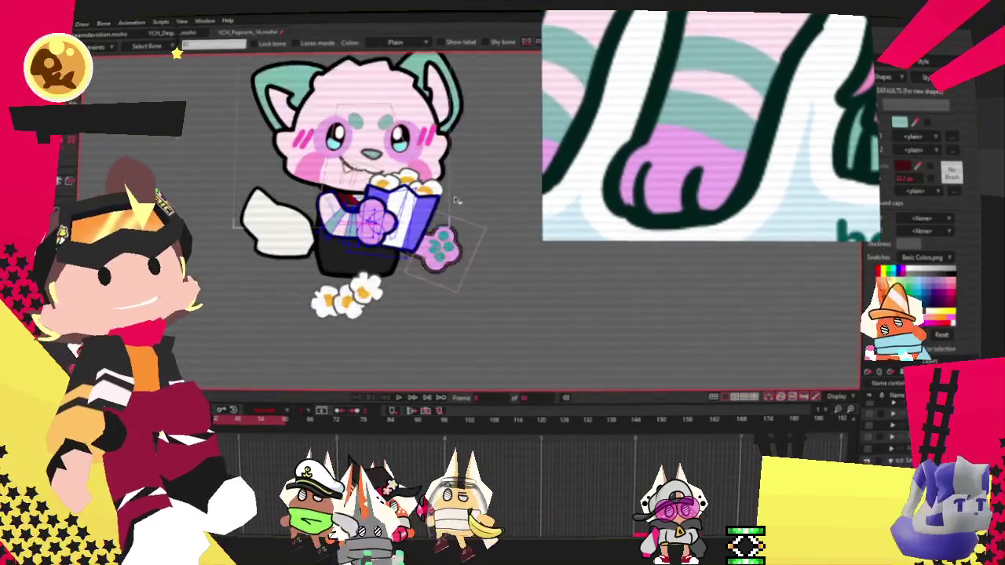
scroll(454, 202, "up", 1)
scroll(454, 203, "down", 1)
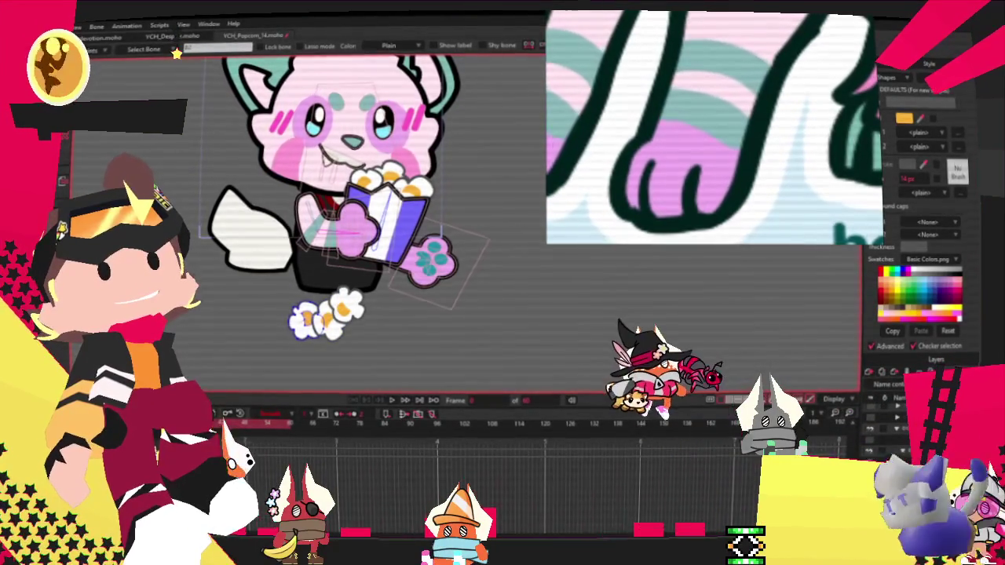
Select all paw-layer shapes, clear the selection, and show the paw's points with Transform Points
scroll(284, 169, "up", 3)
scroll(284, 169, "up", 2)
scroll(284, 169, "up", 1)
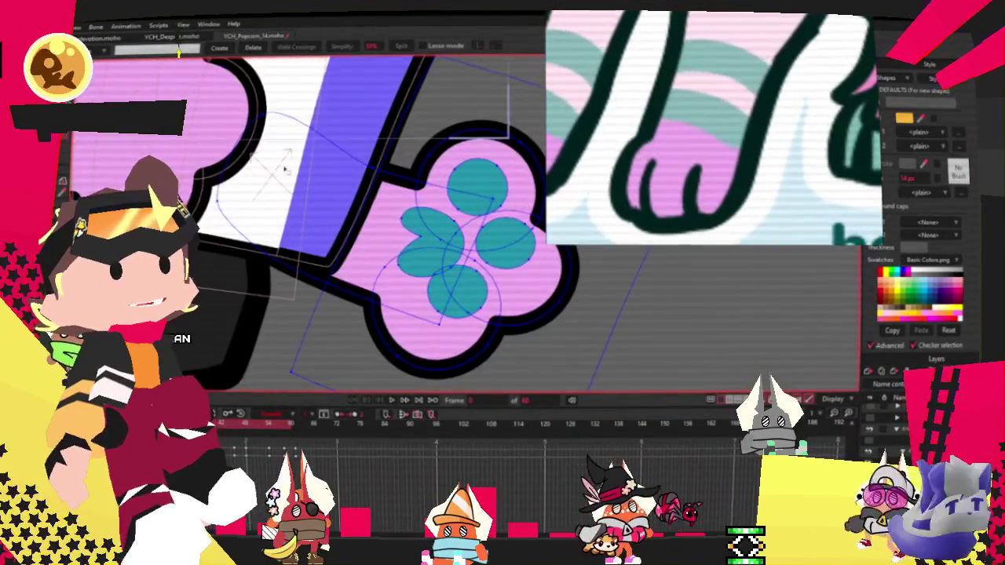
key("r")
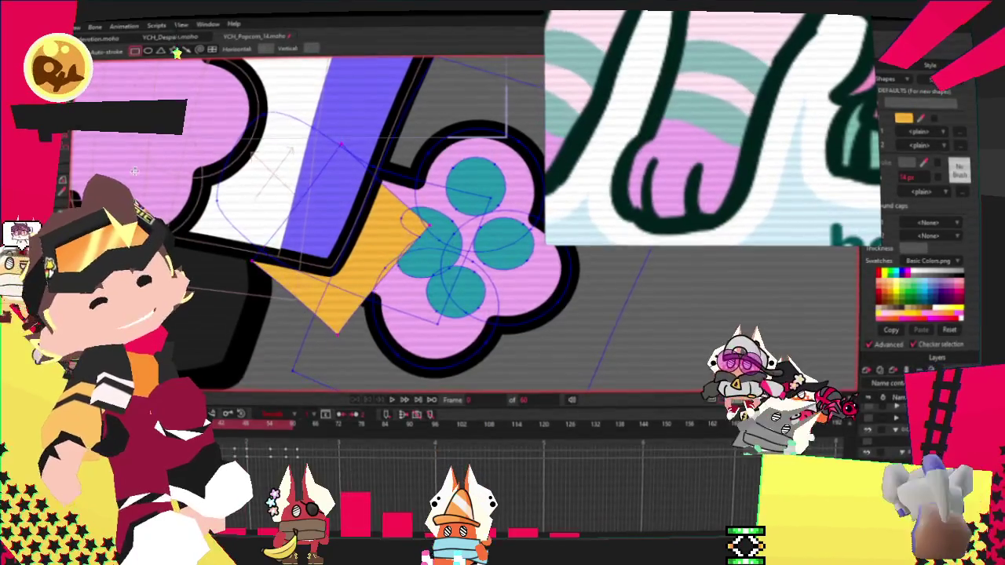
key("g")
scroll(314, 204, "down", 2)
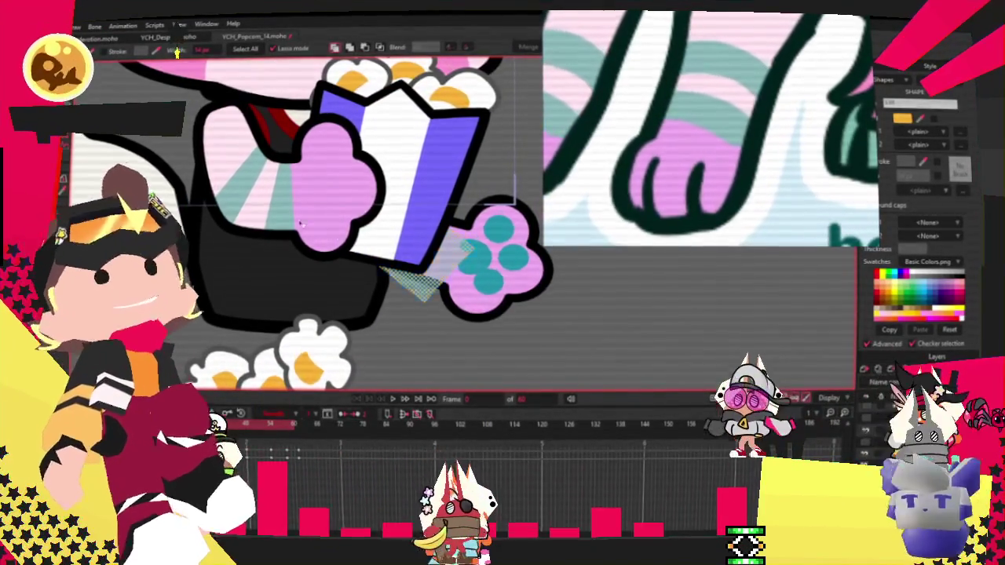
scroll(301, 224, "up", 2)
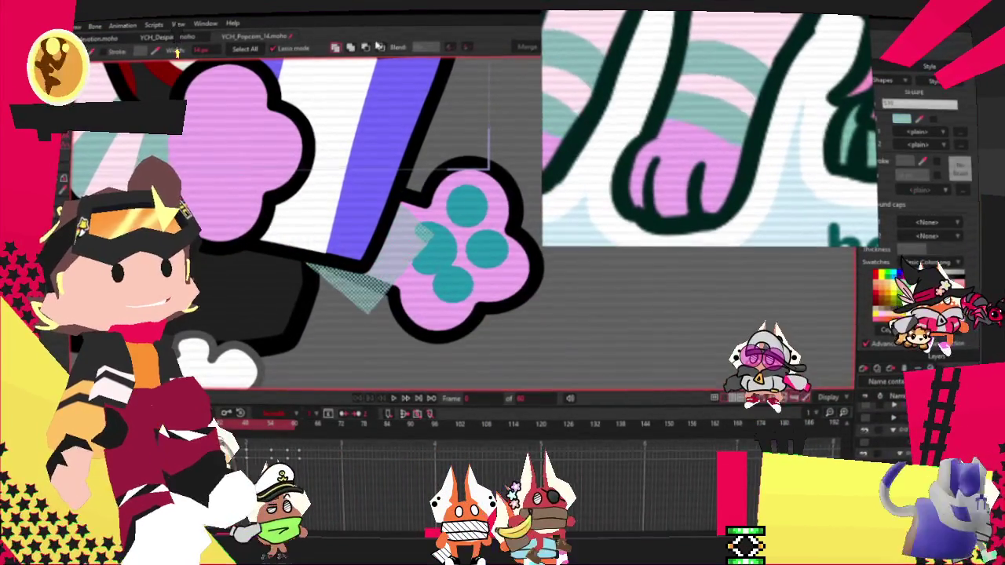
left_click(380, 47)
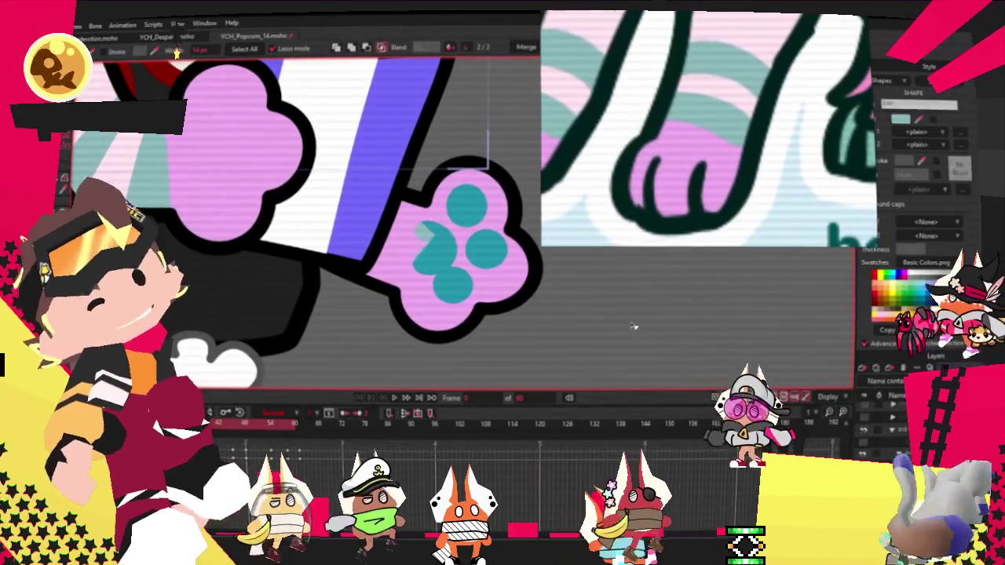
key("ctrl+a")
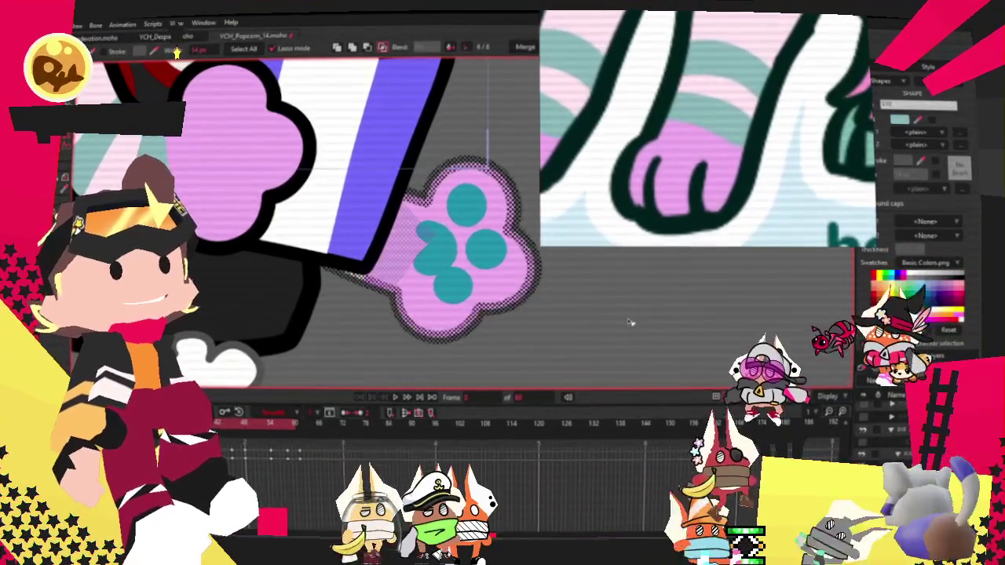
left_click(630, 322)
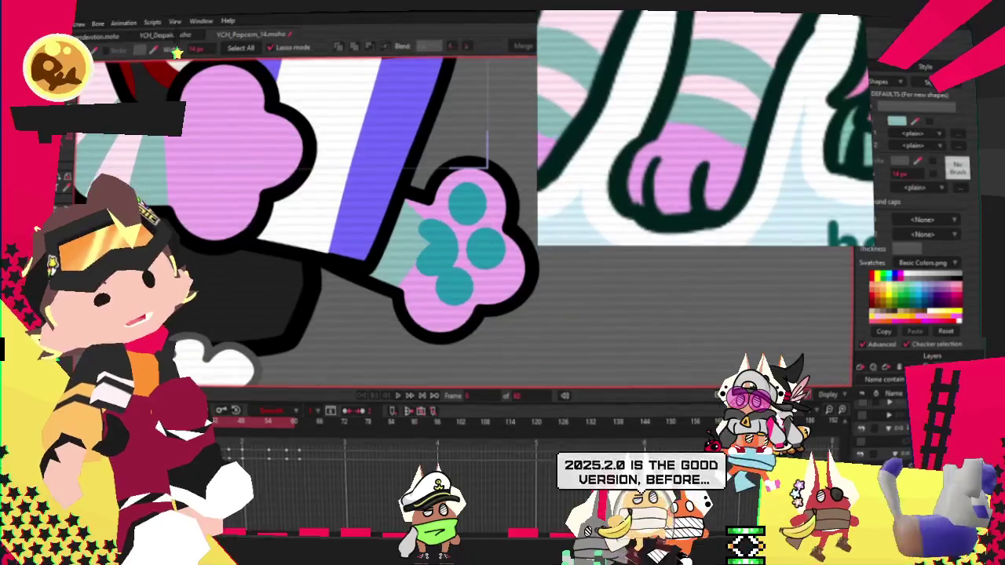
key("t")
scroll(440, 235, "up", 2)
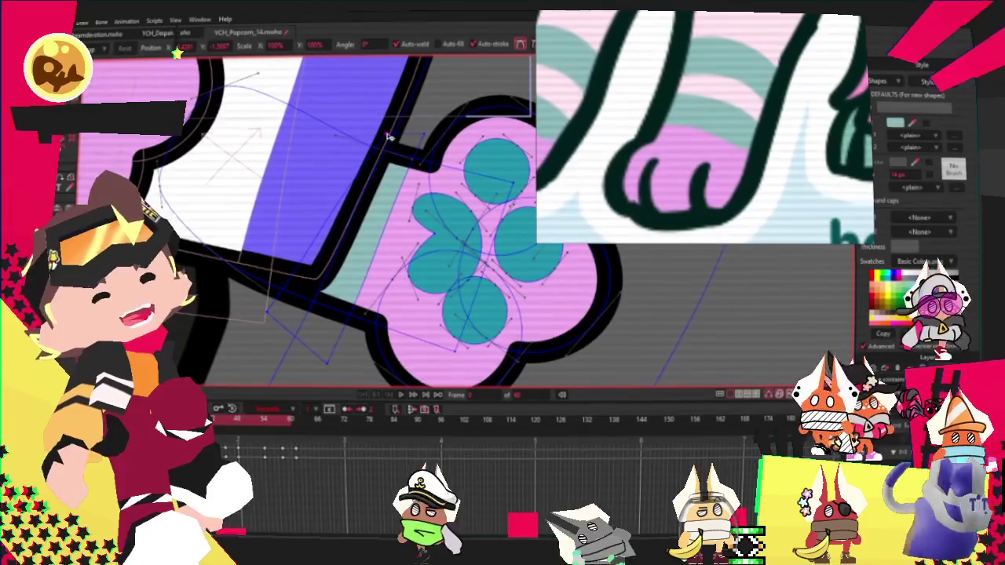
Zoom out from the teal toe pads to view the whole pink popcorn character
scroll(391, 133, "up", 2)
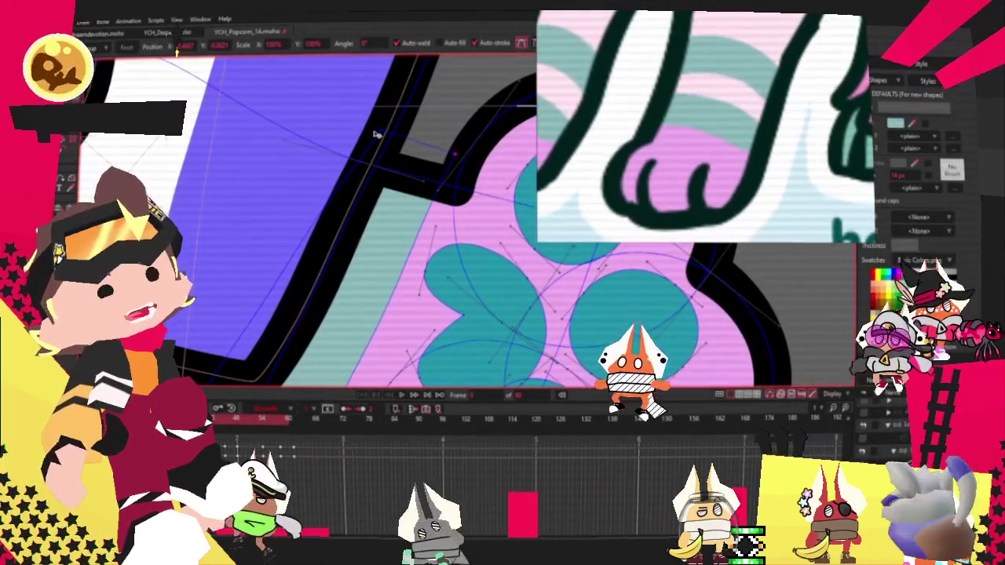
scroll(374, 133, "down", 3)
scroll(364, 321, "up", 2)
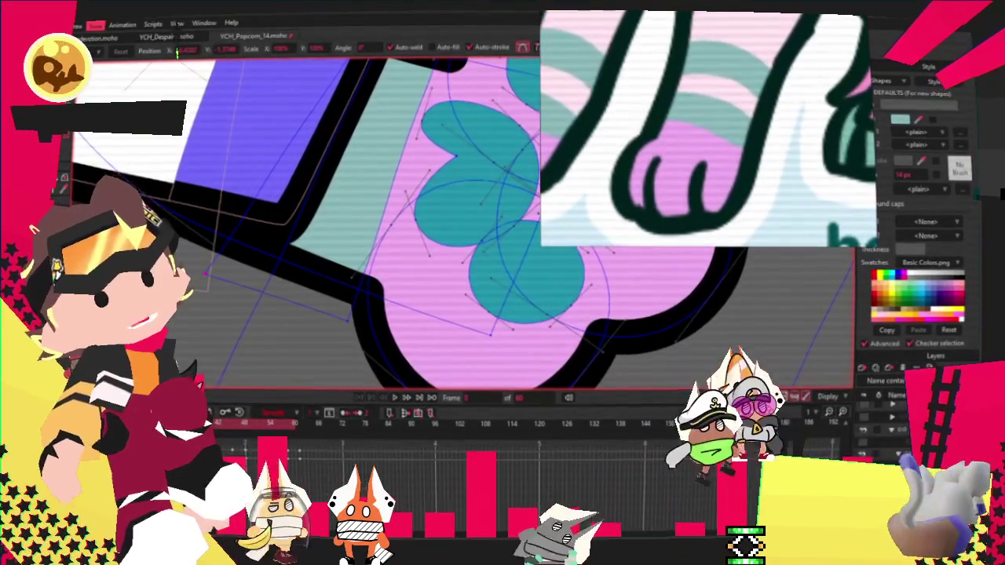
scroll(246, 165, "down", 5)
scroll(431, 267, "down", 3)
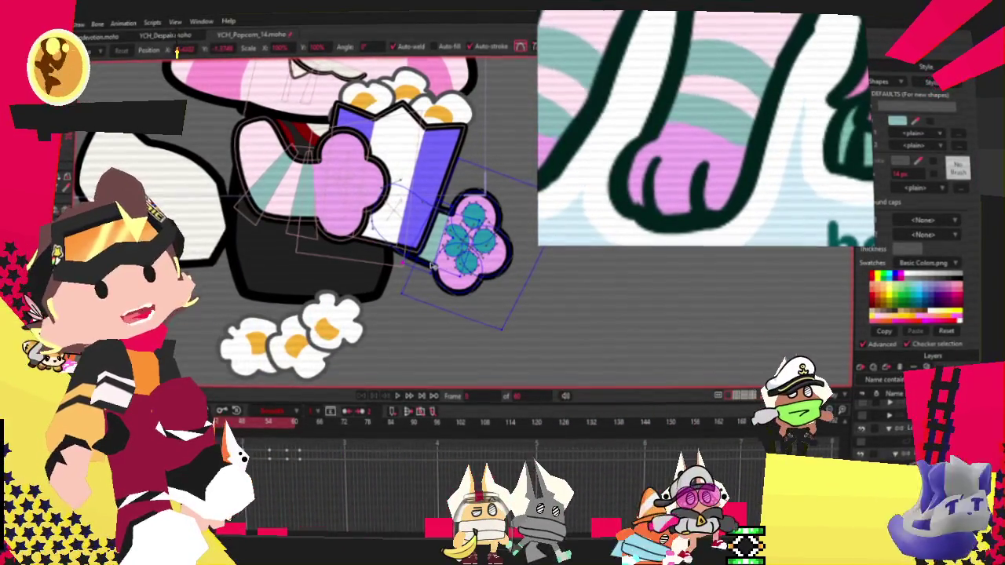
scroll(434, 266, "up", 3)
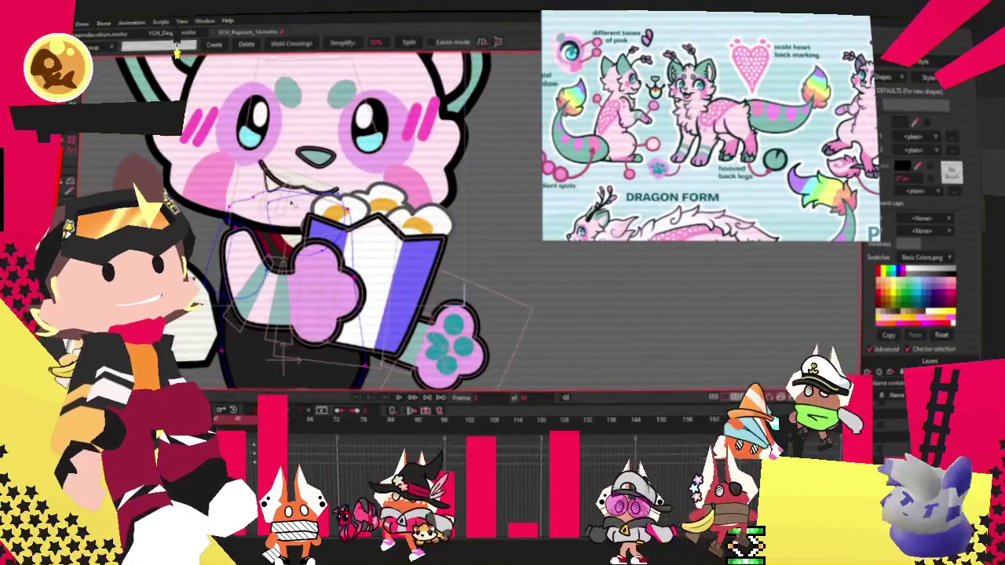
key("ctrl+plus")
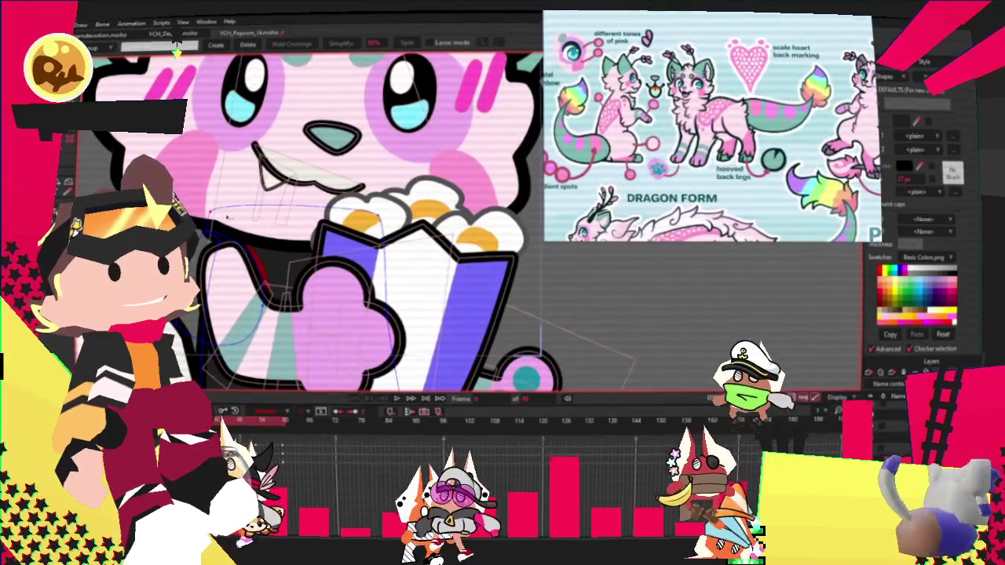
key("a")
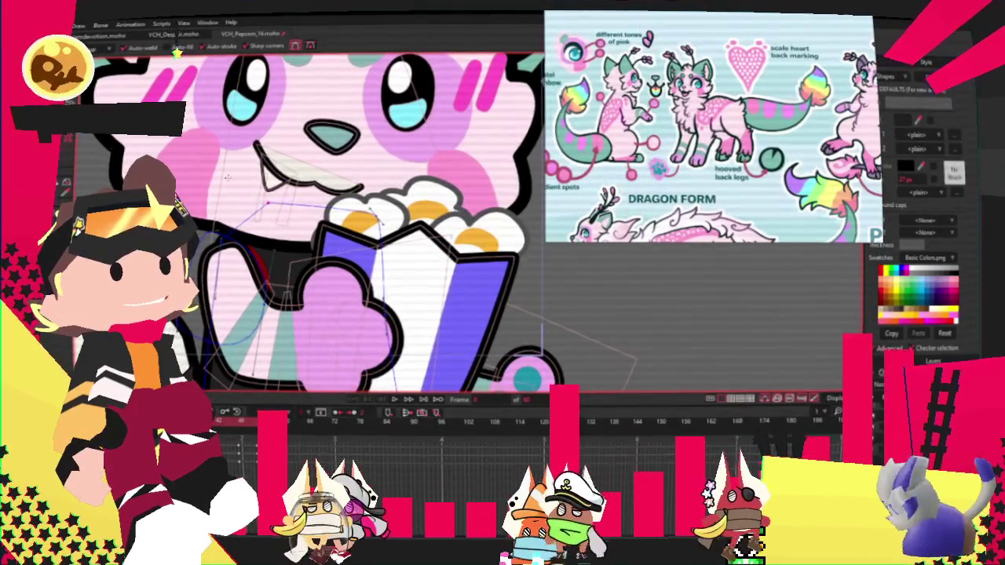
key("t")
scroll(231, 236, "up", 3)
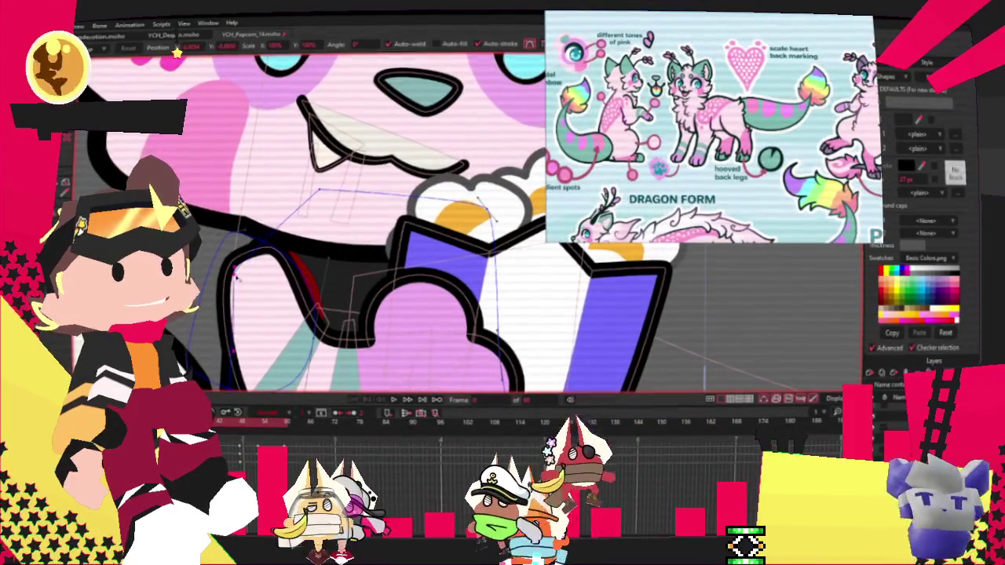
scroll(236, 277, "down", 3)
scroll(325, 262, "up", 3)
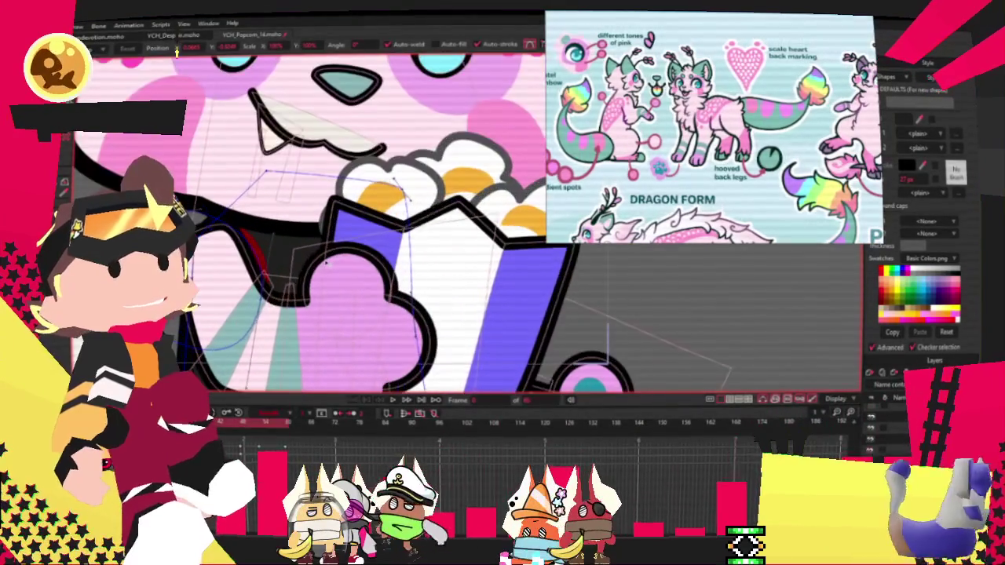
scroll(358, 239, "down", 3)
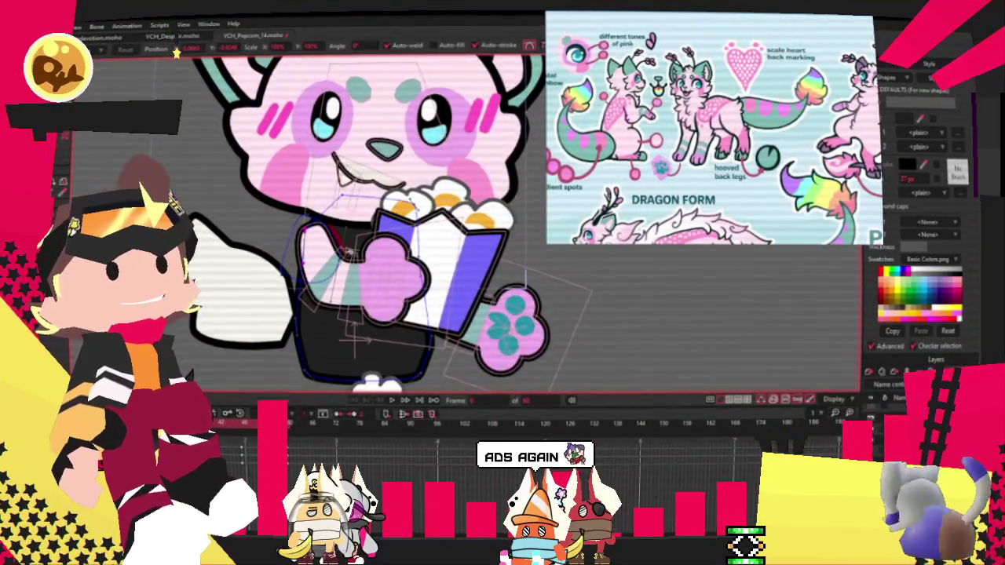
scroll(350, 251, "up", 3)
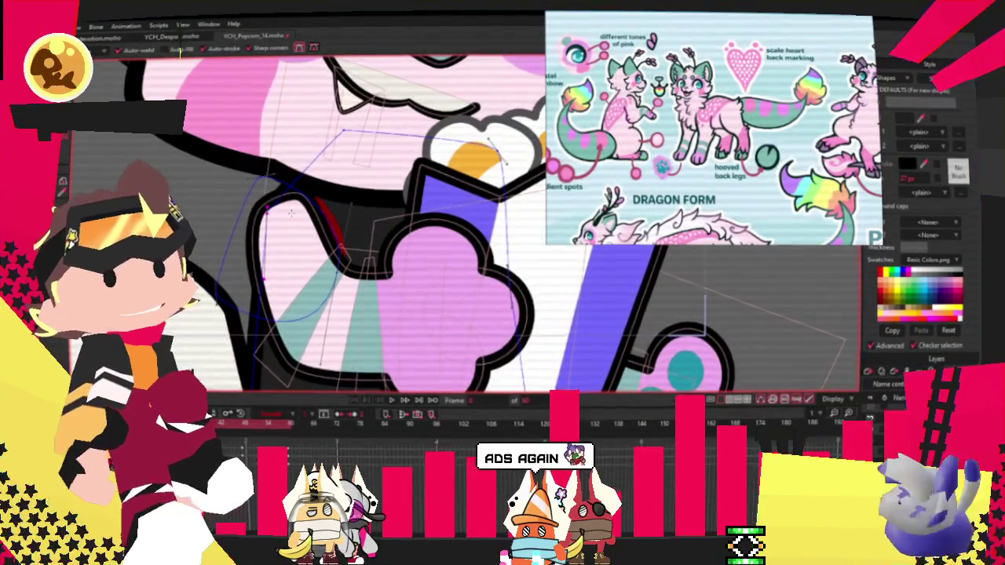
scroll(290, 212, "up", 1)
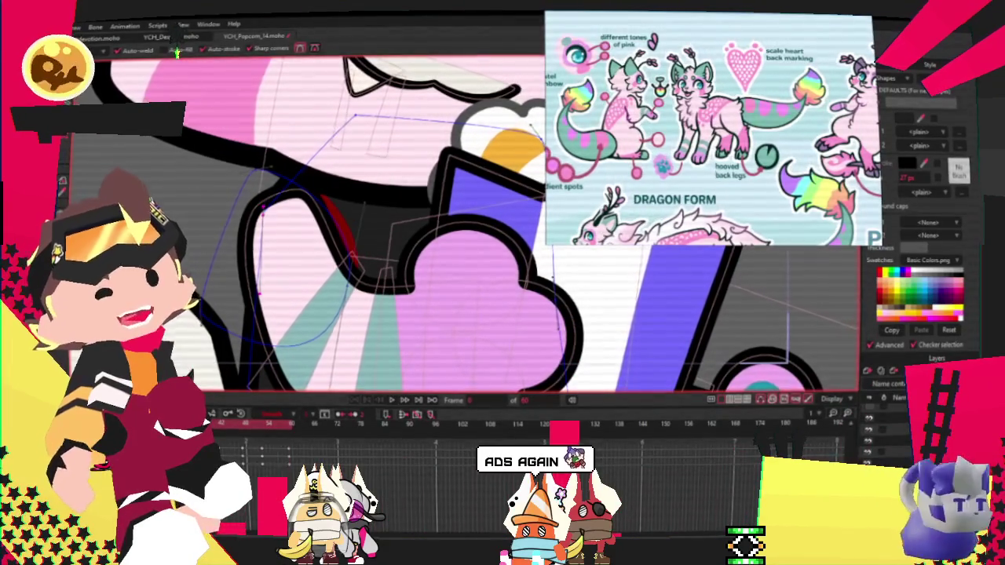
scroll(333, 222, "down", 2)
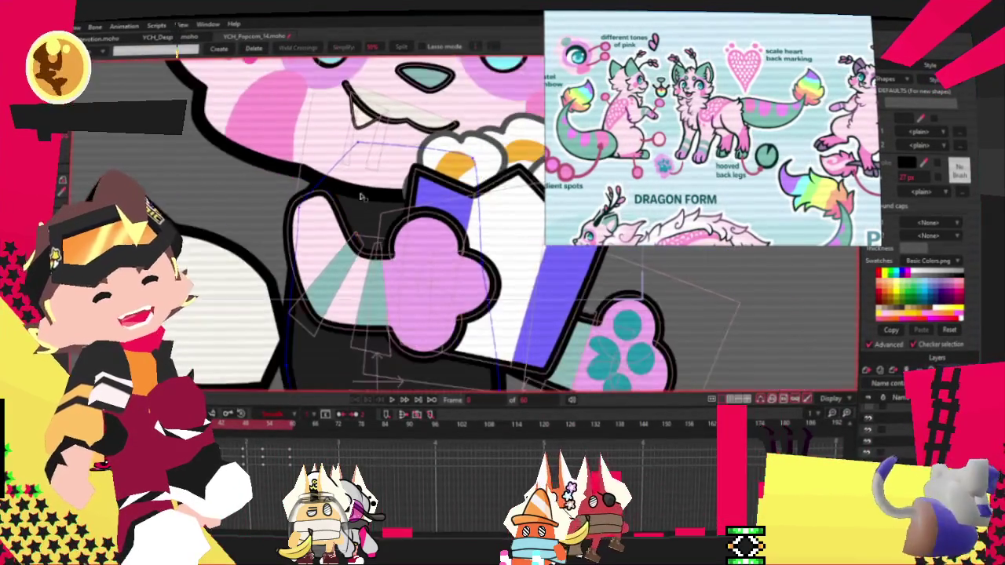
scroll(362, 202, "down", 1)
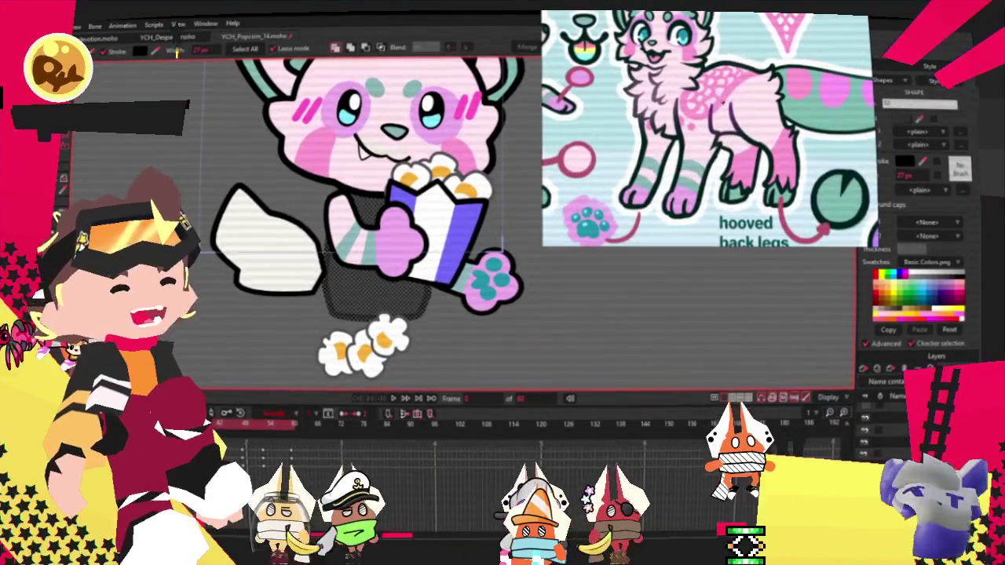
scroll(308, 265, "down", 2)
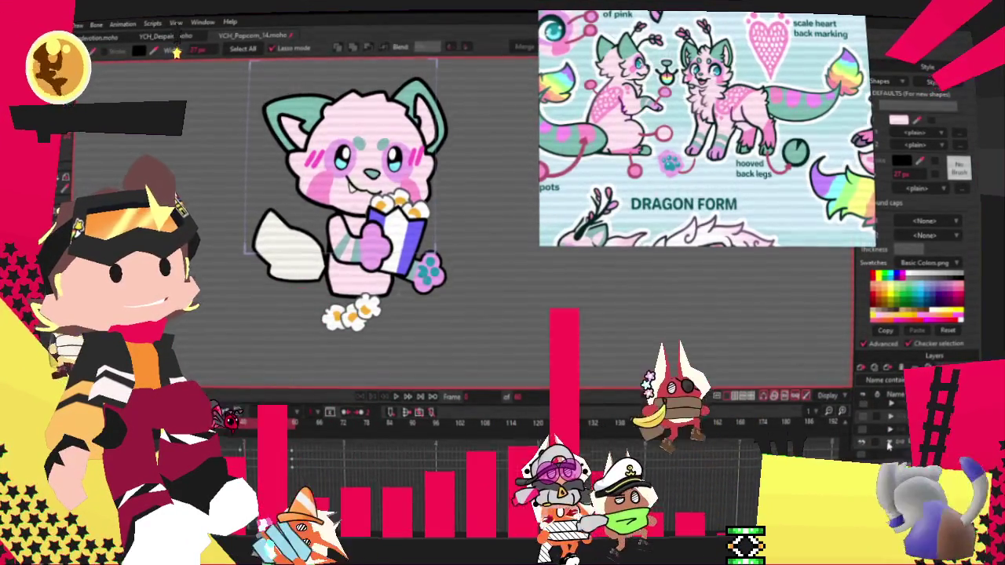
left_click(889, 445)
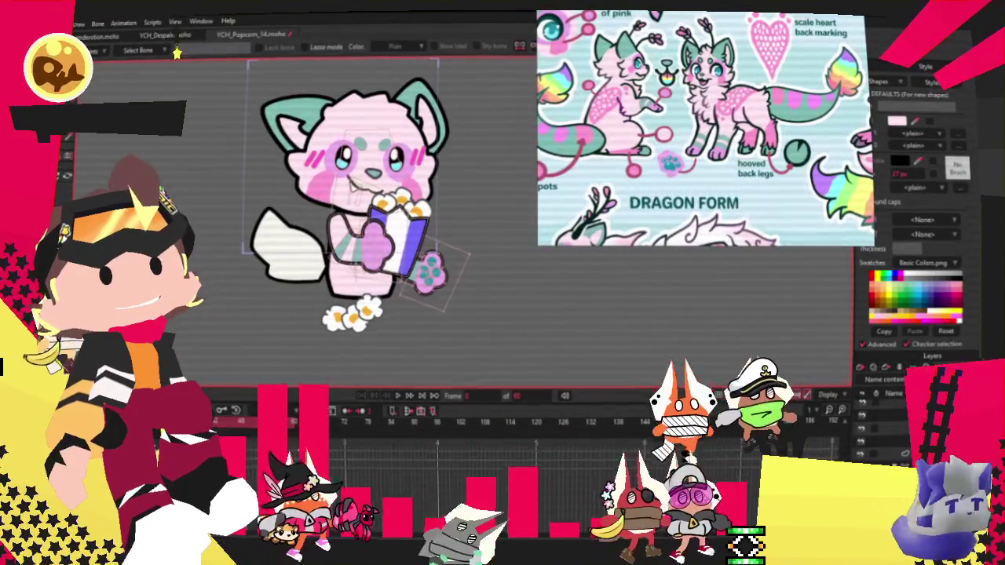
key("t")
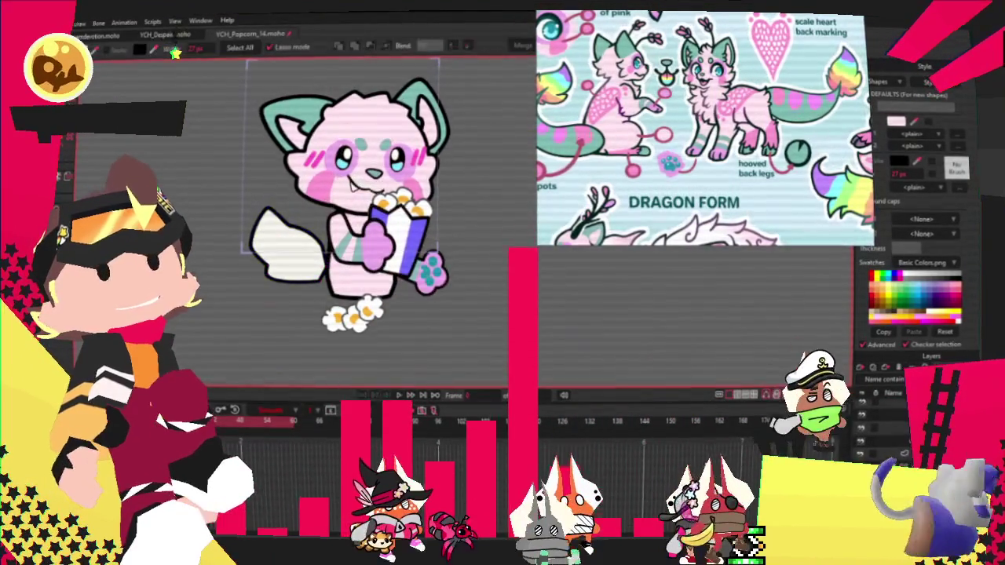
Reshape the teal tail with Transform Points so its upper edge curves more smoothly, then deselect
scroll(281, 248, "up", 3)
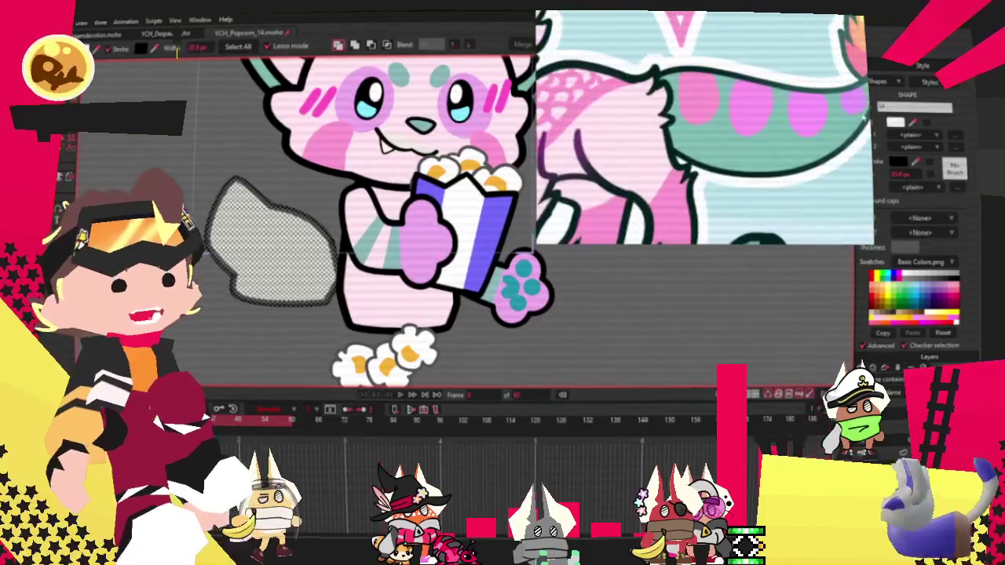
scroll(288, 131, "down", 2)
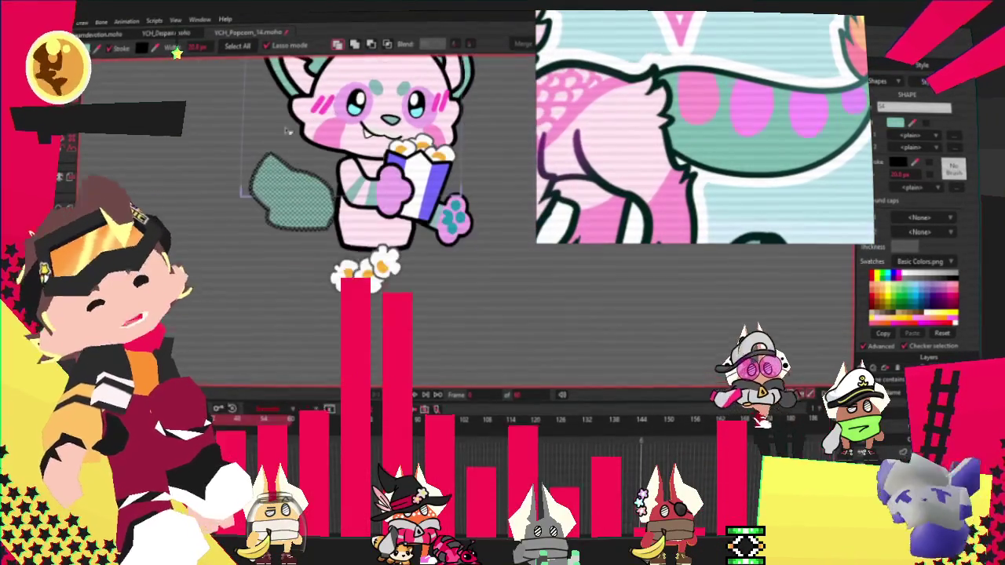
key("t")
scroll(343, 236, "up", 2)
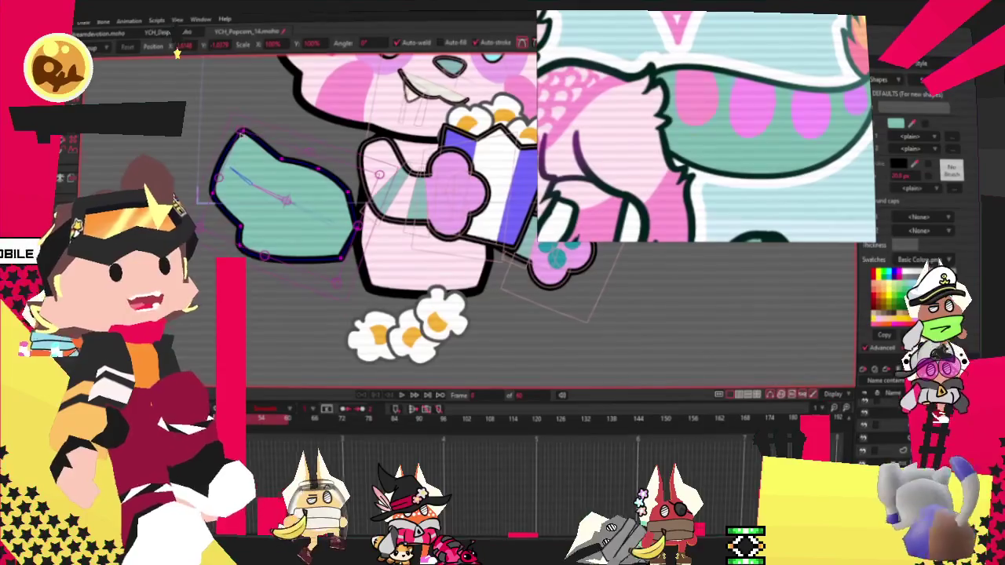
key("ctrl+d")
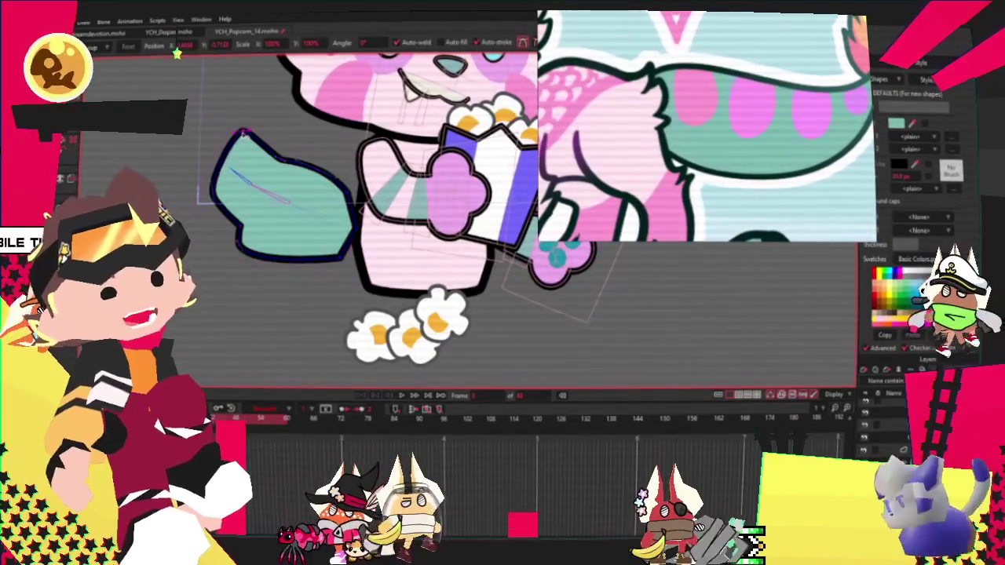
scroll(238, 125, "up", 2)
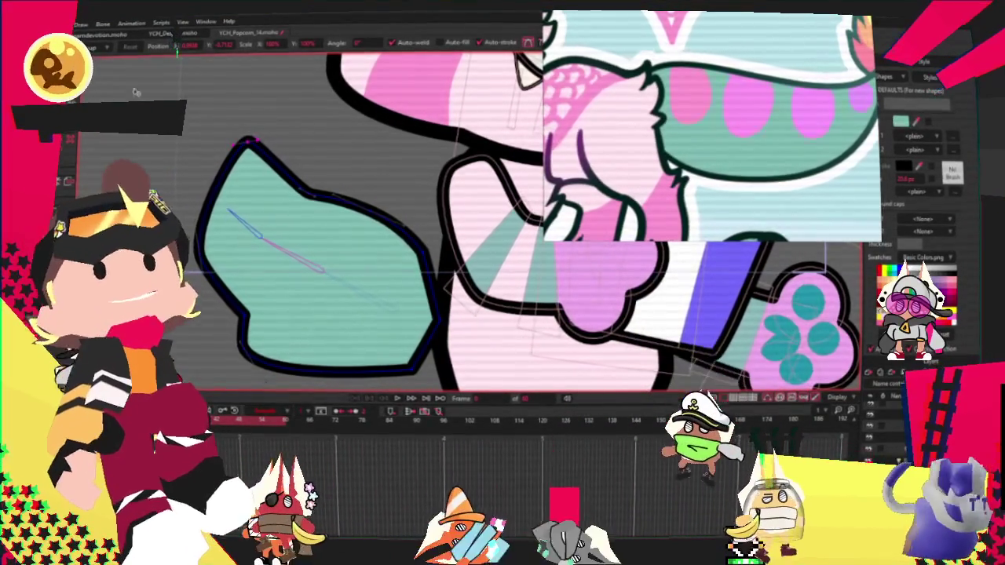
scroll(250, 143, "up", 2)
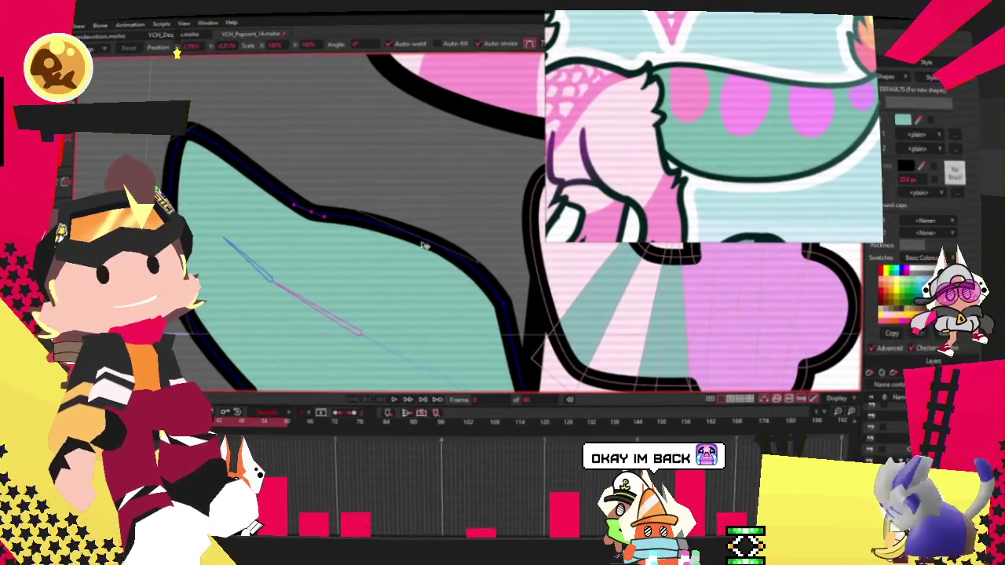
scroll(422, 262, "down", 1)
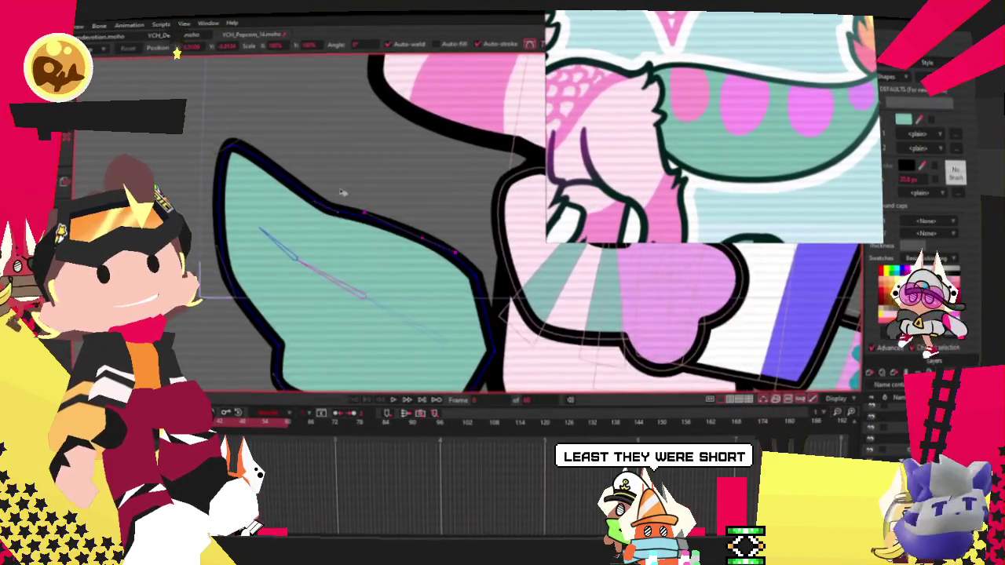
scroll(342, 192, "down", 1)
scroll(443, 255, "up", 1)
scroll(344, 201, "down", 2)
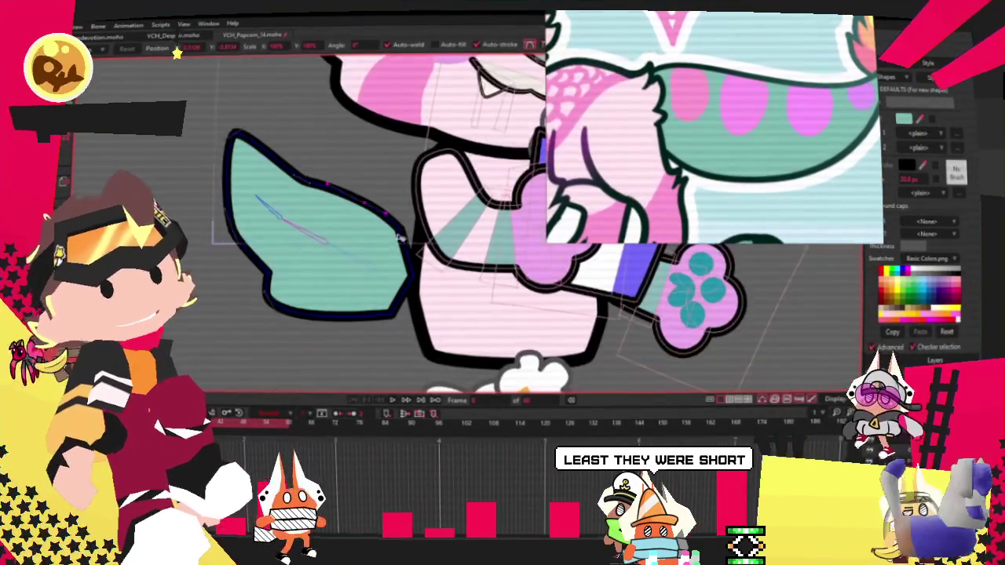
scroll(414, 243, "up", 1)
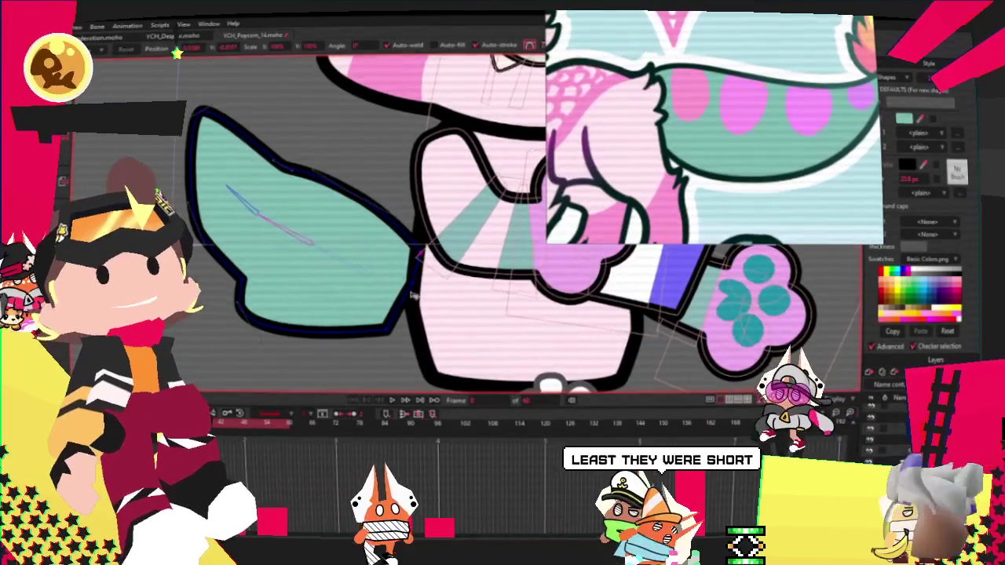
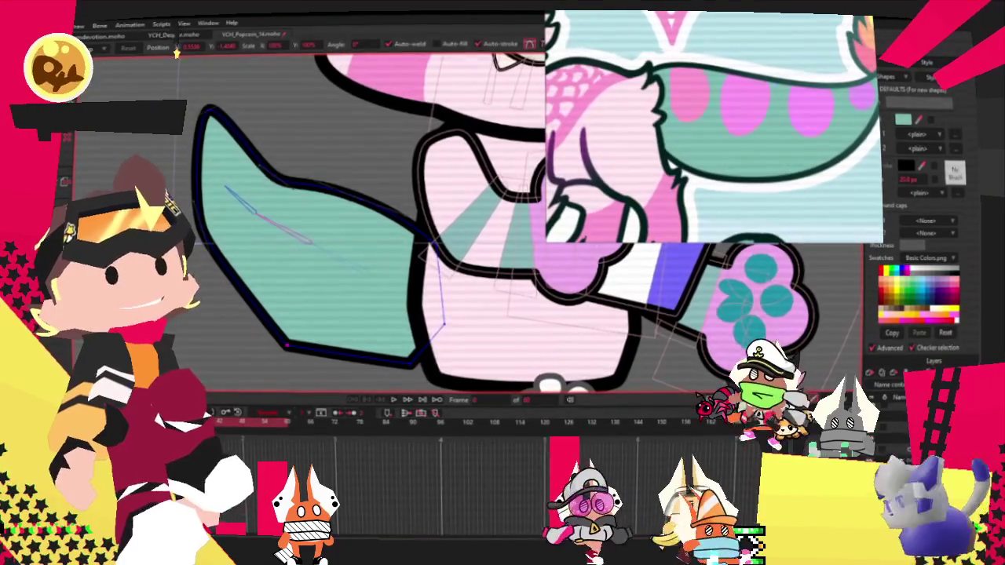
Draw an ellipse on the teal tail and fill it as a pink oval shape
key("c")
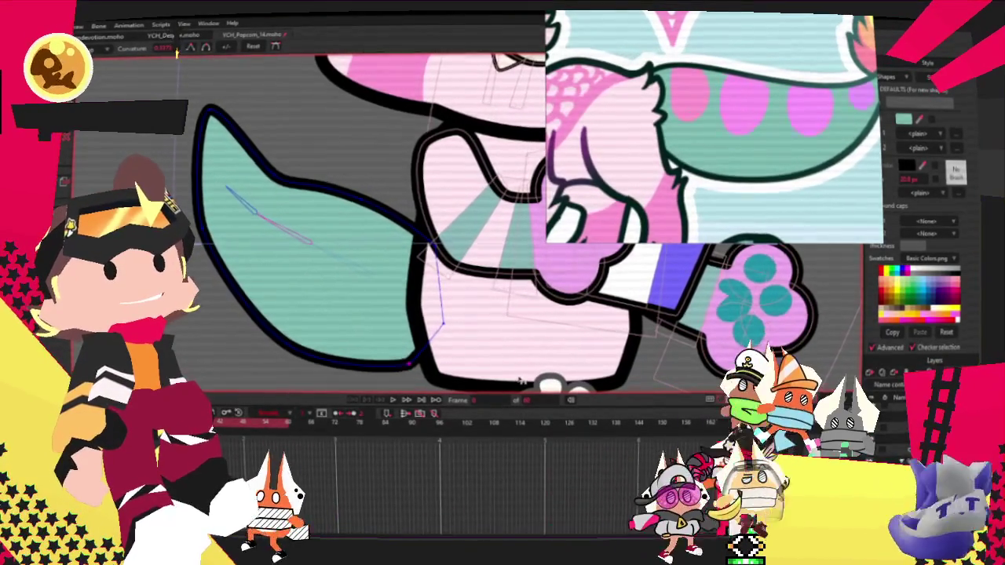
scroll(293, 270, "down", 5)
scroll(293, 269, "up", 4)
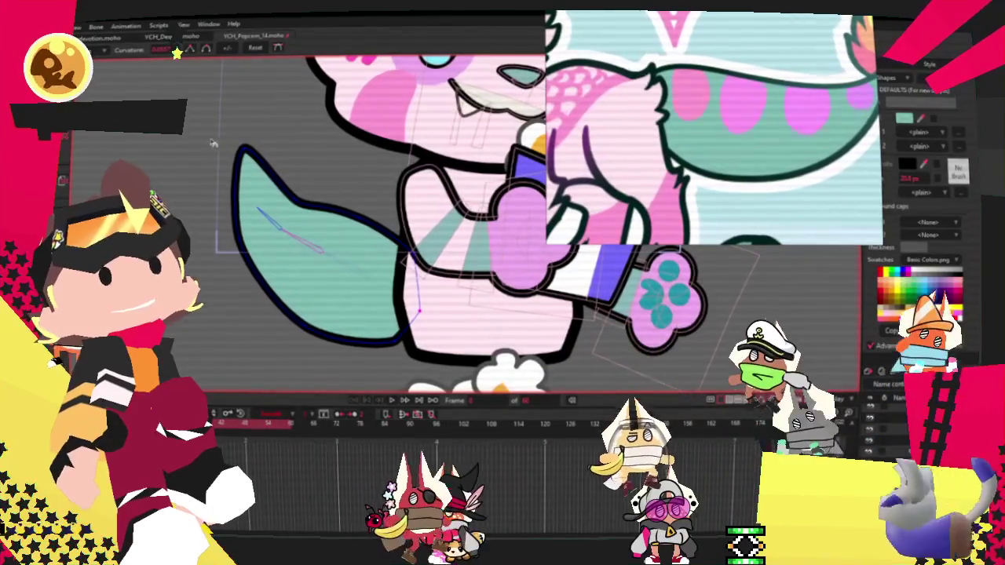
key("r")
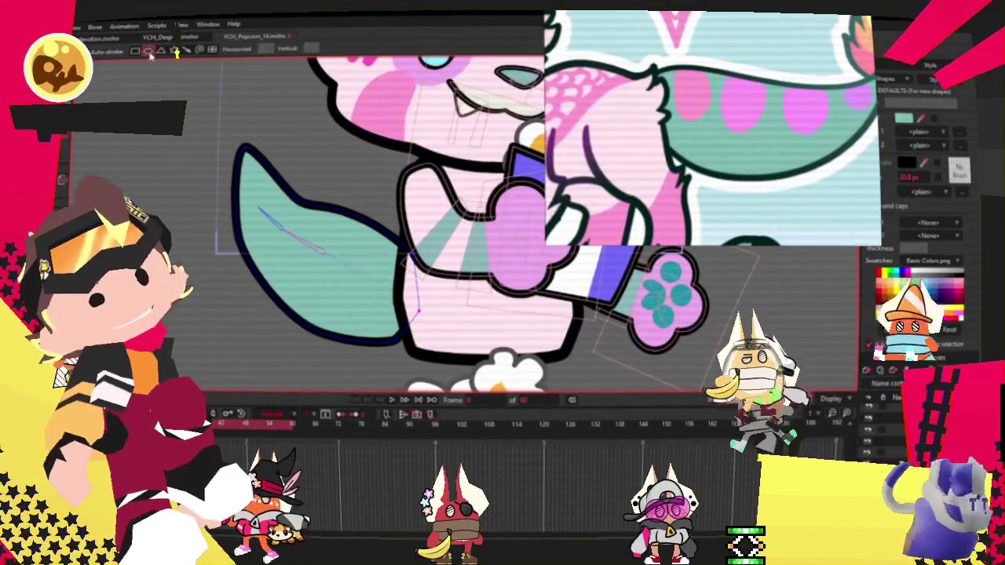
scroll(314, 224, "up", 3)
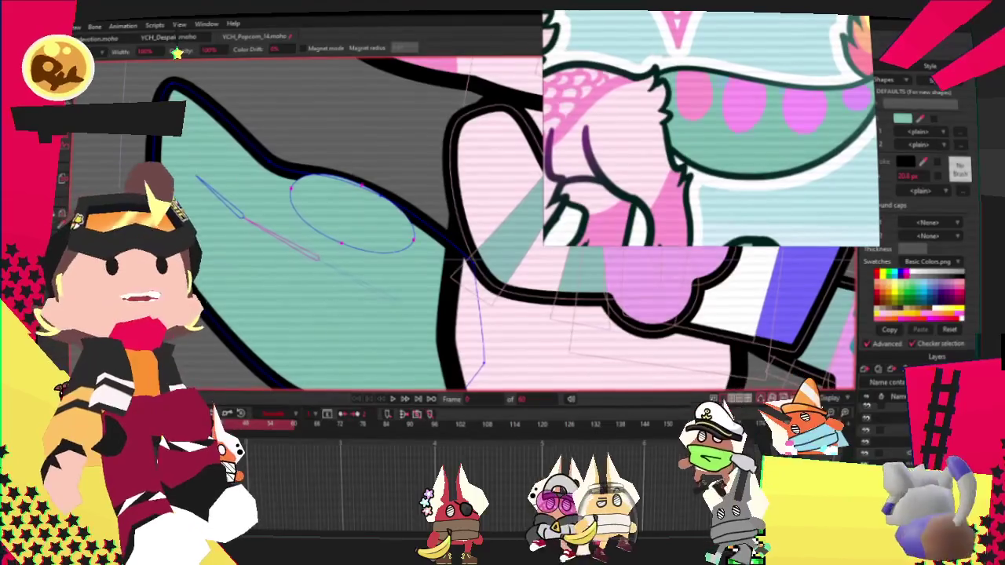
key("u")
scroll(614, 143, "down", 3)
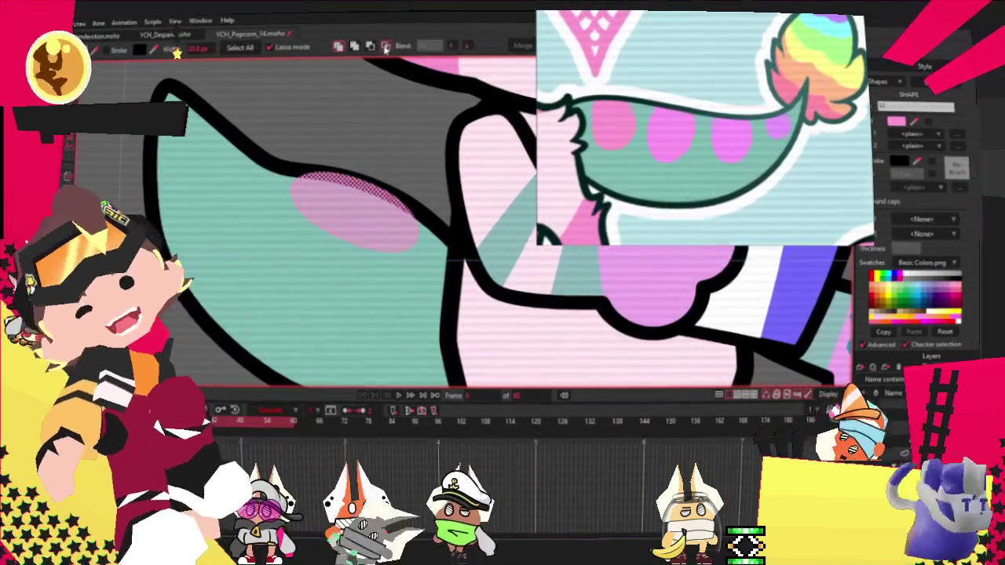
Draw a pink oval on the teal tail and stretch it diagonally across the tail
scroll(358, 169, "down", 5)
scroll(357, 169, "up", 2)
scroll(330, 196, "up", 2)
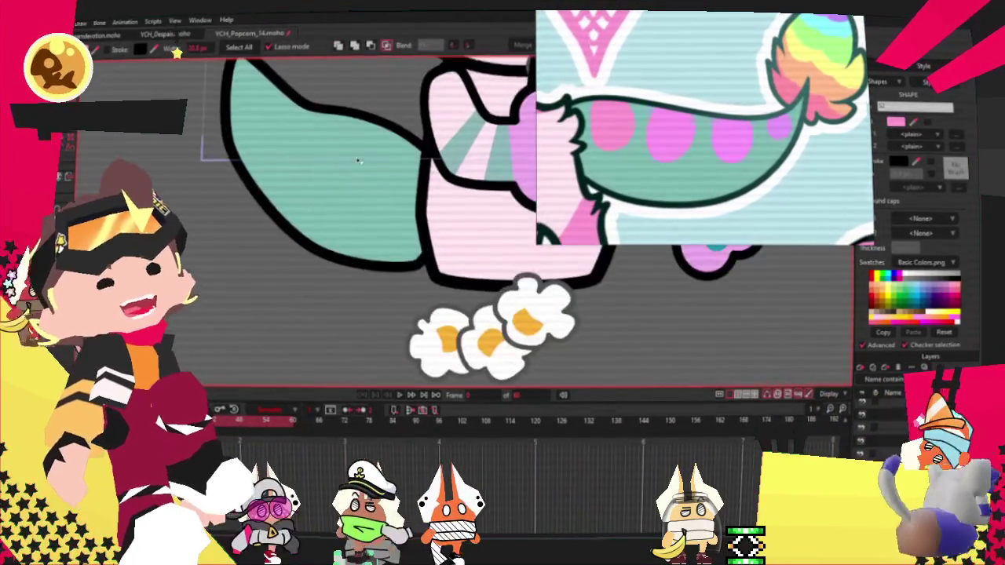
scroll(288, 227, "up", 2)
scroll(288, 227, "up", 2)
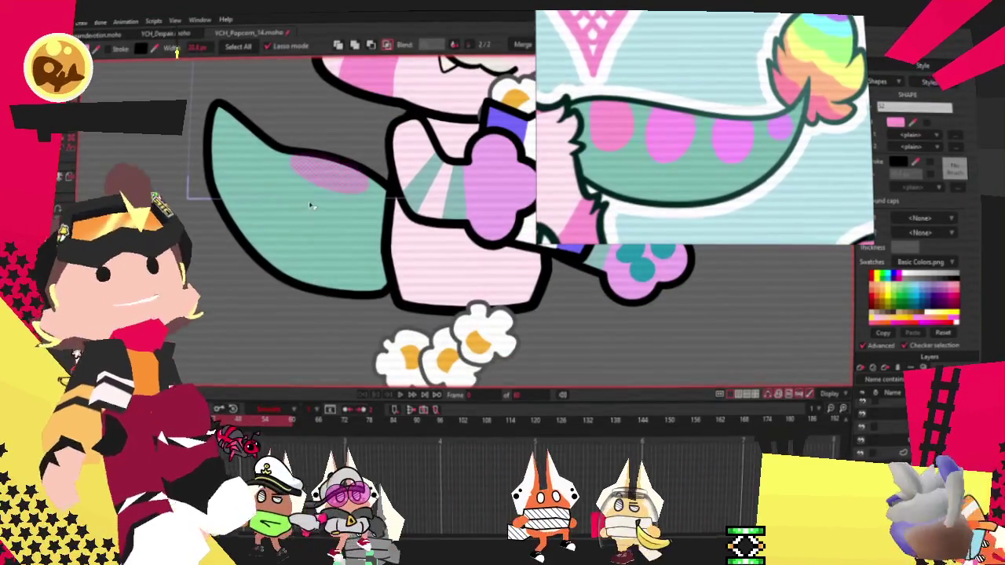
left_click_drag(369, 157, 289, 193)
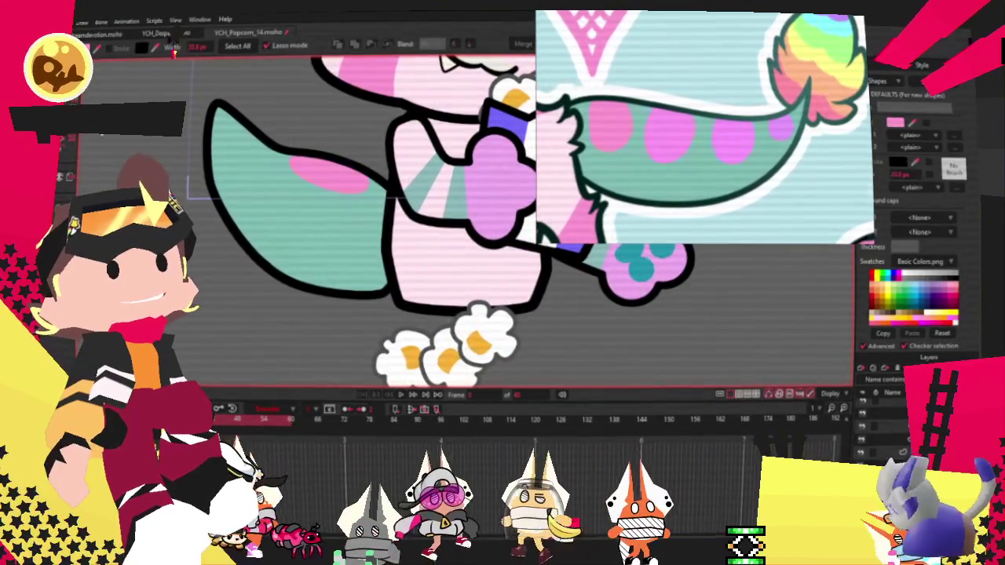
scroll(288, 186, "up", 2)
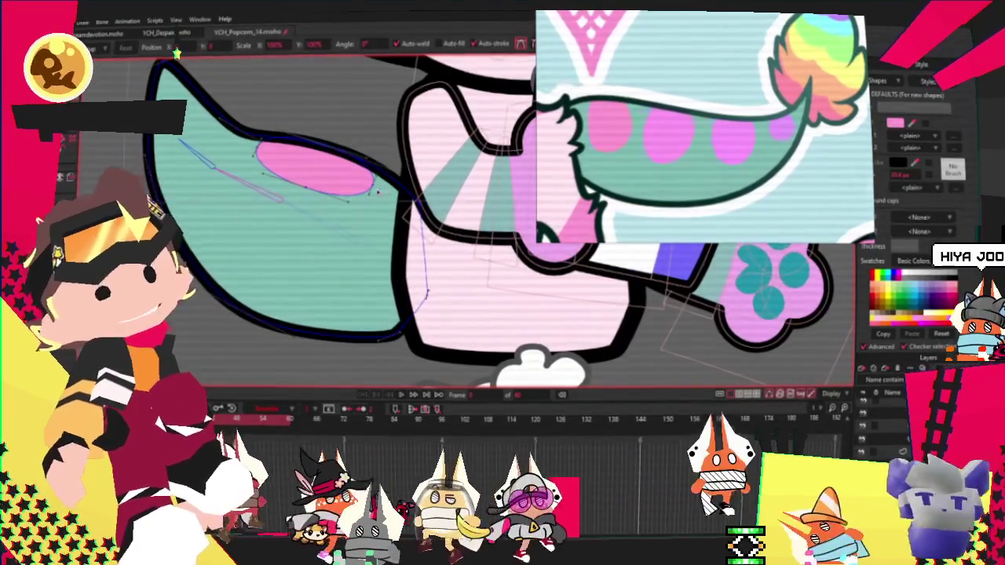
mouse_move(383, 187)
left_mouse_down()
mouse_move(371, 210)
mouse_move(305, 172)
left_mouse_up()
Duplicate the diagonal oval along the tail and give the markings a pink fill
key("ctrl+c")
key("ctrl+v")
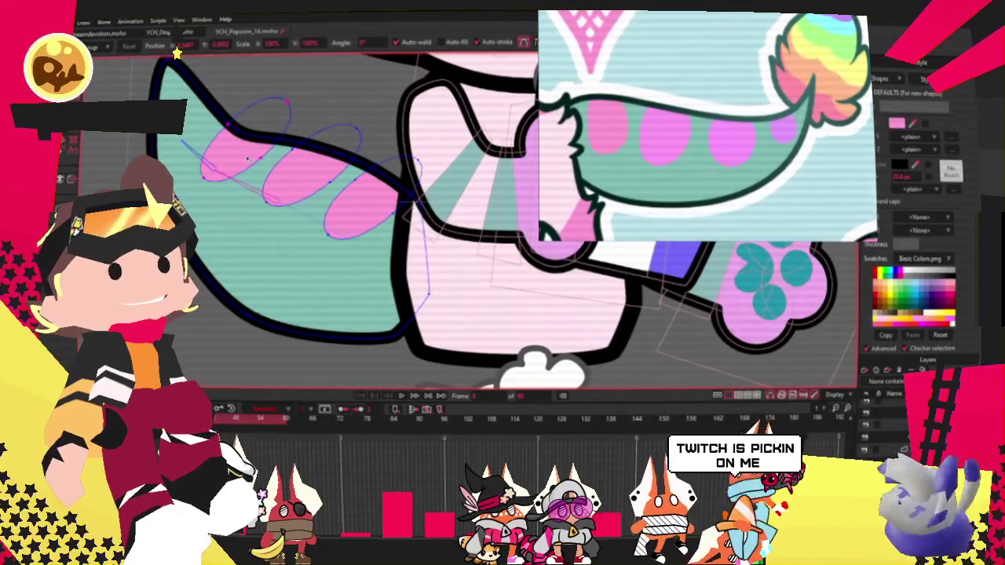
left_click(247, 158)
scroll(269, 82, "up", 2)
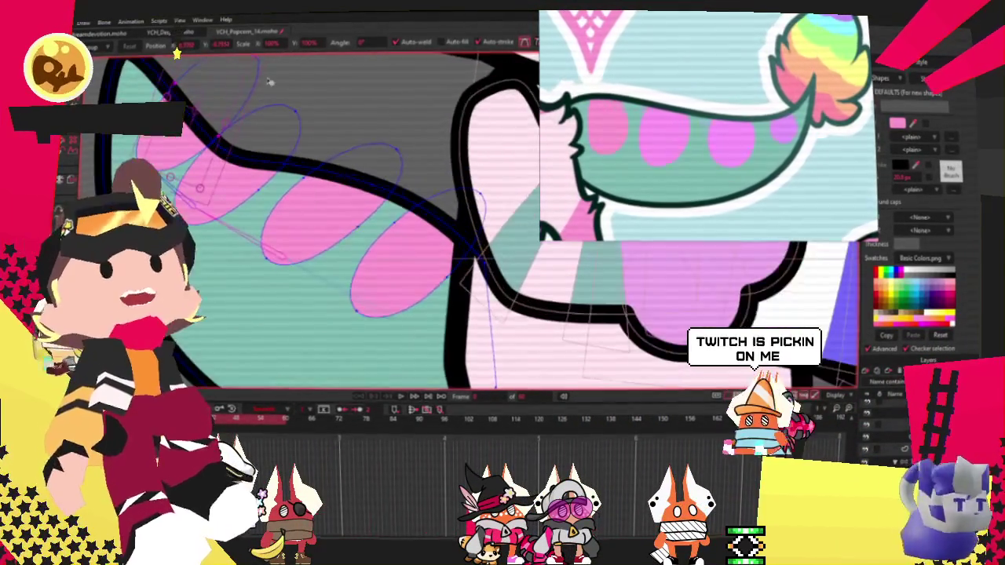
scroll(216, 112, "down", 2)
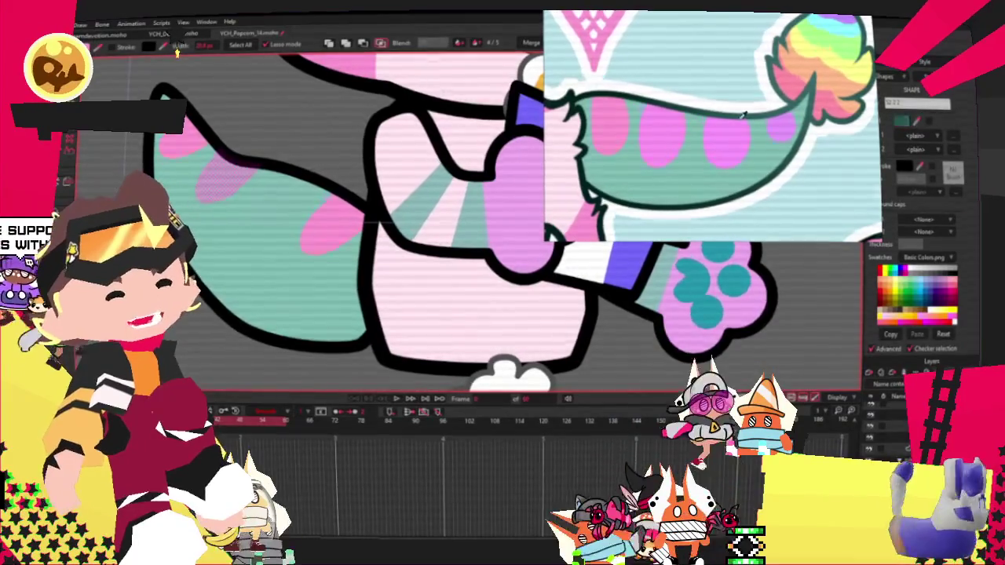
left_click(526, 183)
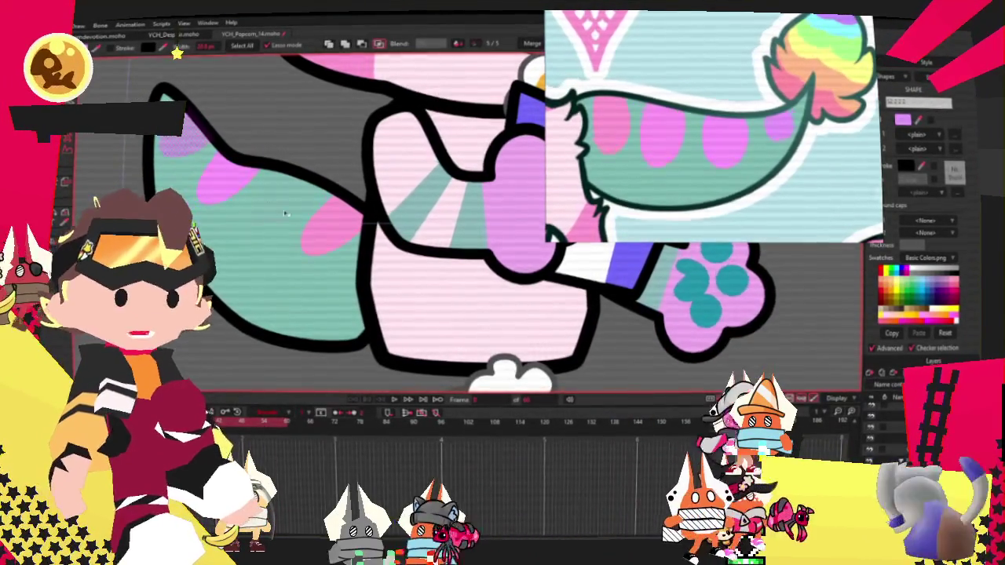
scroll(274, 280, "down", 2)
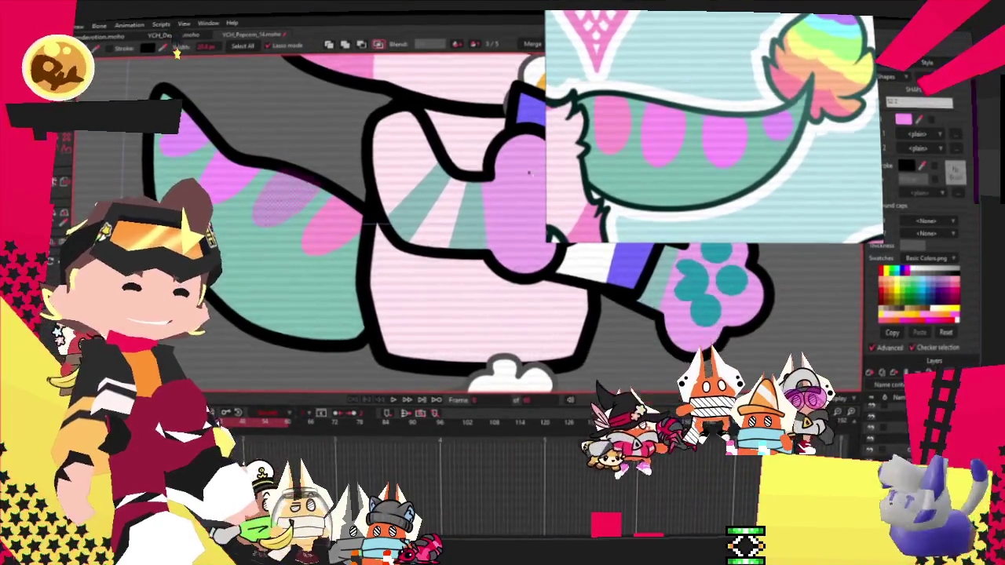
scroll(274, 281, "down", 3)
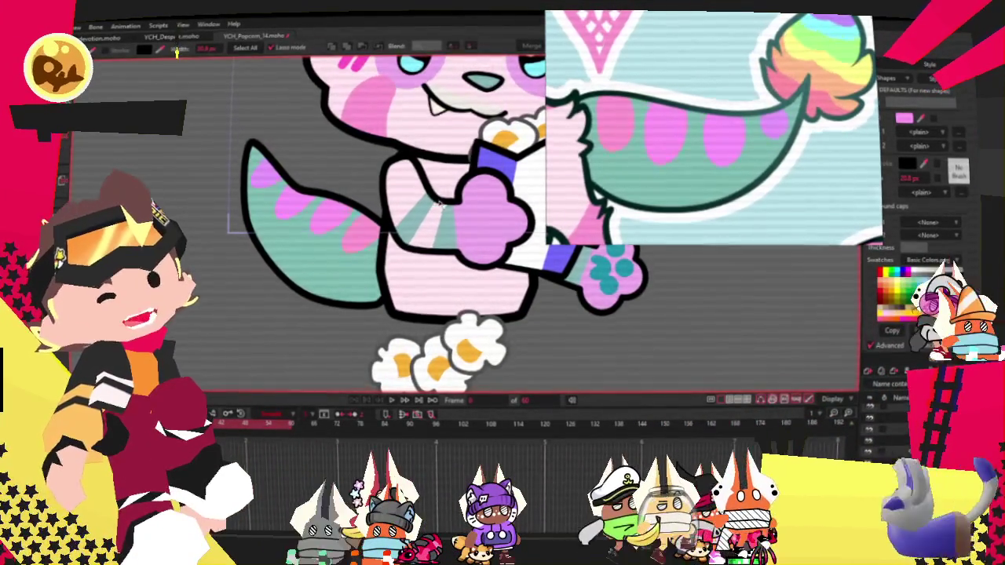
Select the tail ovals' points and nudge the top-left pink oval up and right
scroll(438, 202, "up", 1)
scroll(438, 203, "up", 2)
scroll(438, 203, "up", 1)
scroll(439, 203, "down", 1)
left_click(234, 206)
key("t")
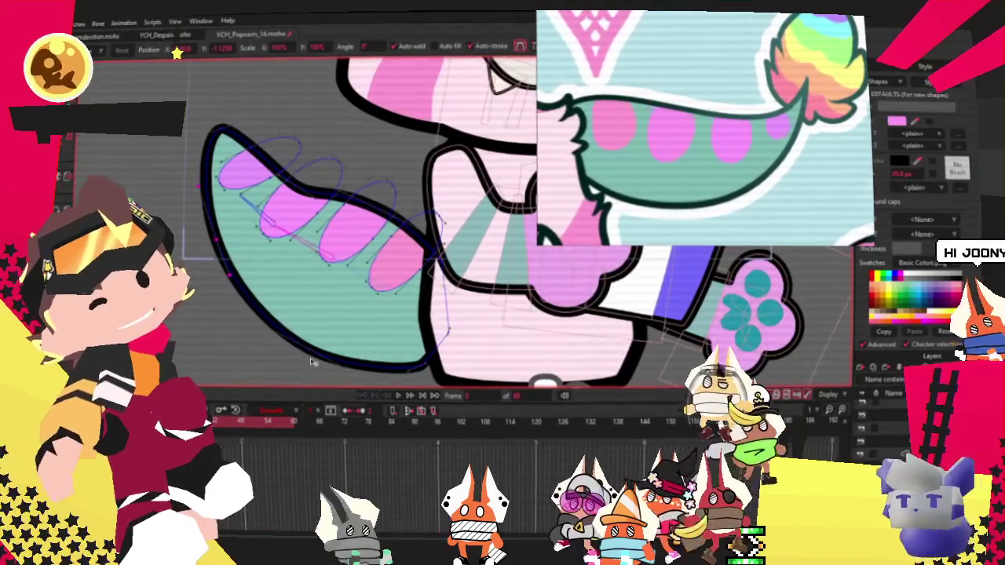
scroll(312, 358, "up", 2)
scroll(275, 259, "up", 2)
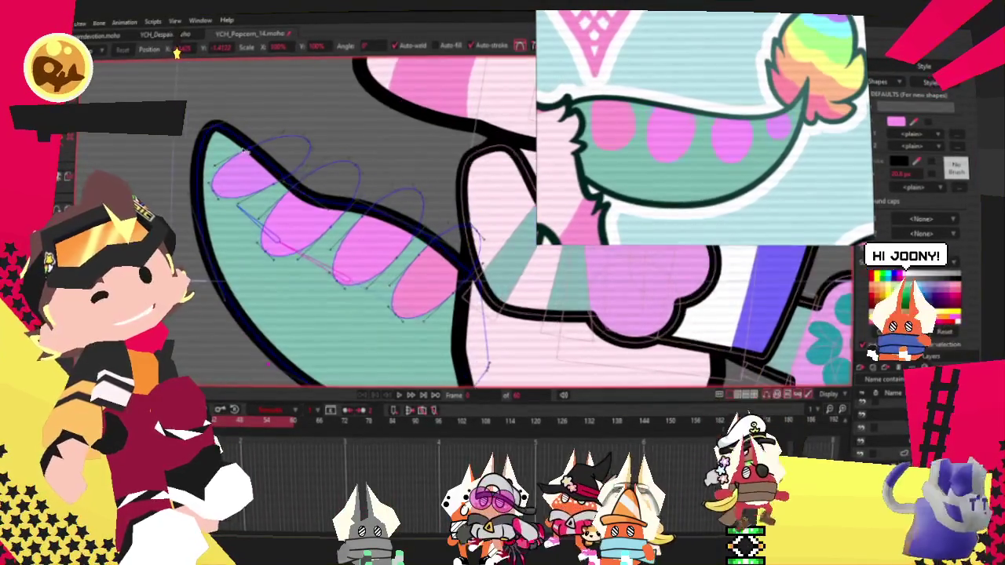
scroll(251, 181, "up", 2)
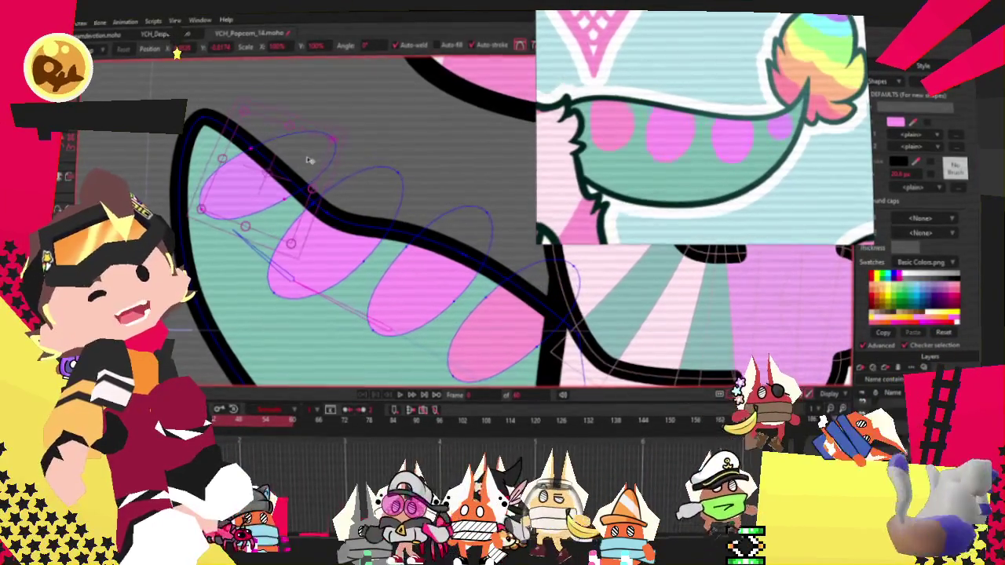
left_click_drag(310, 161, 319, 157)
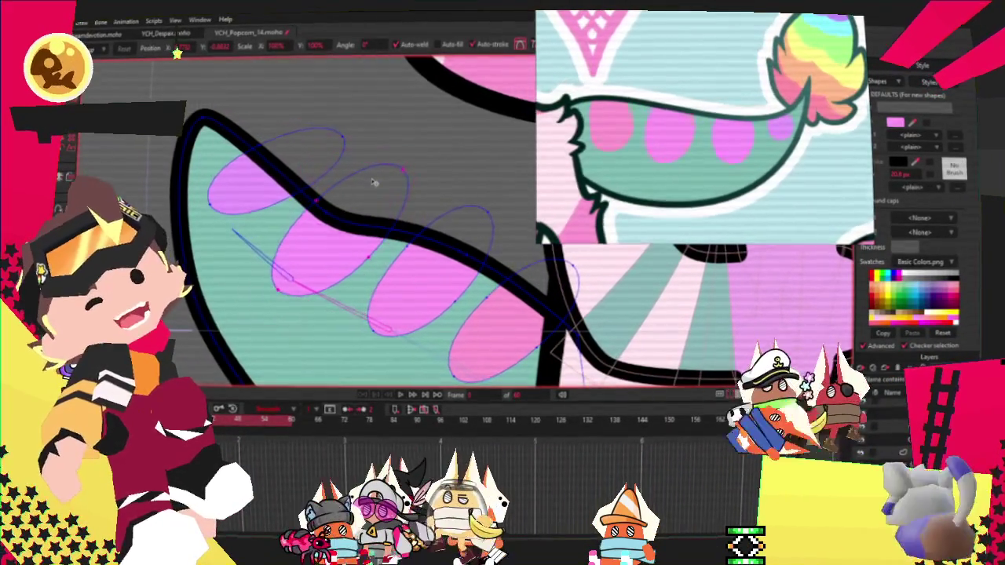
Adjust the third and lower-right pink ovals so they sit along the tail's curve
left_click(440, 267)
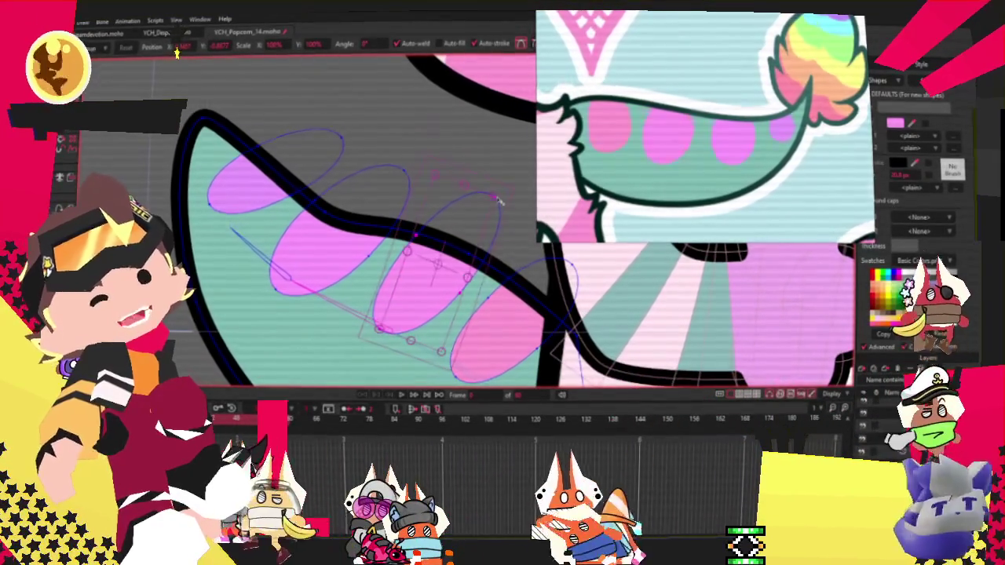
left_click(495, 203)
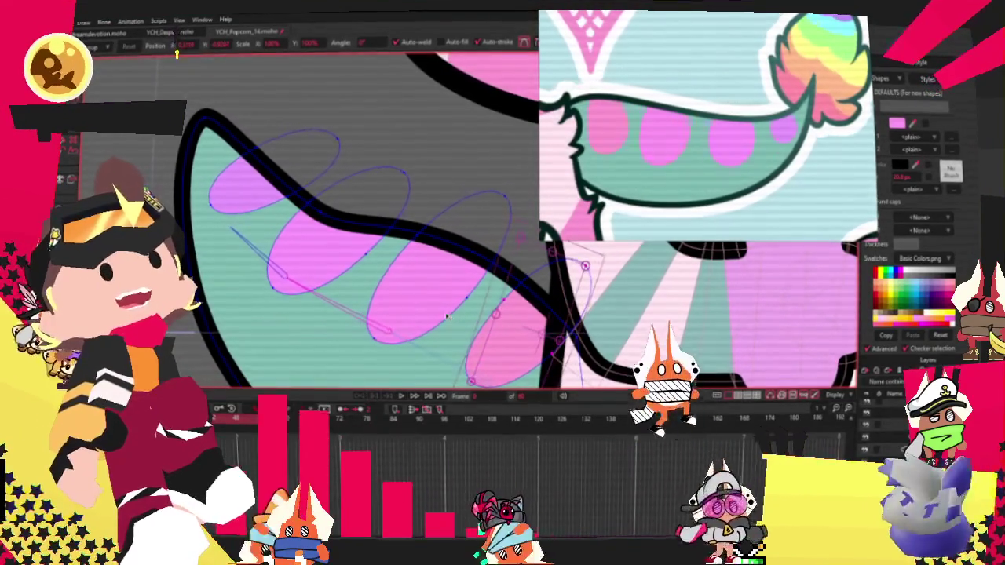
left_click(517, 330)
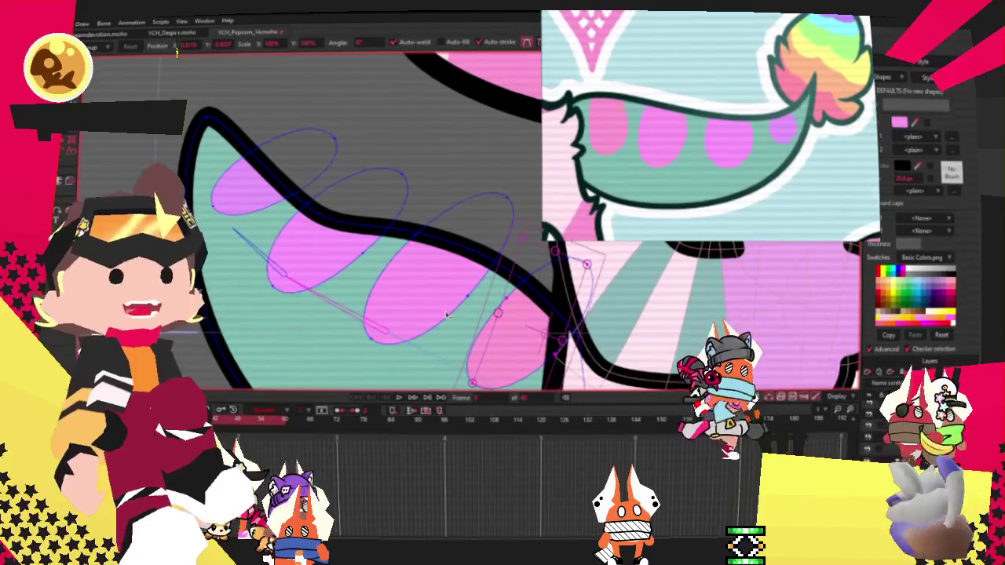
scroll(446, 316, "down", 3)
scroll(550, 267, "down", 2)
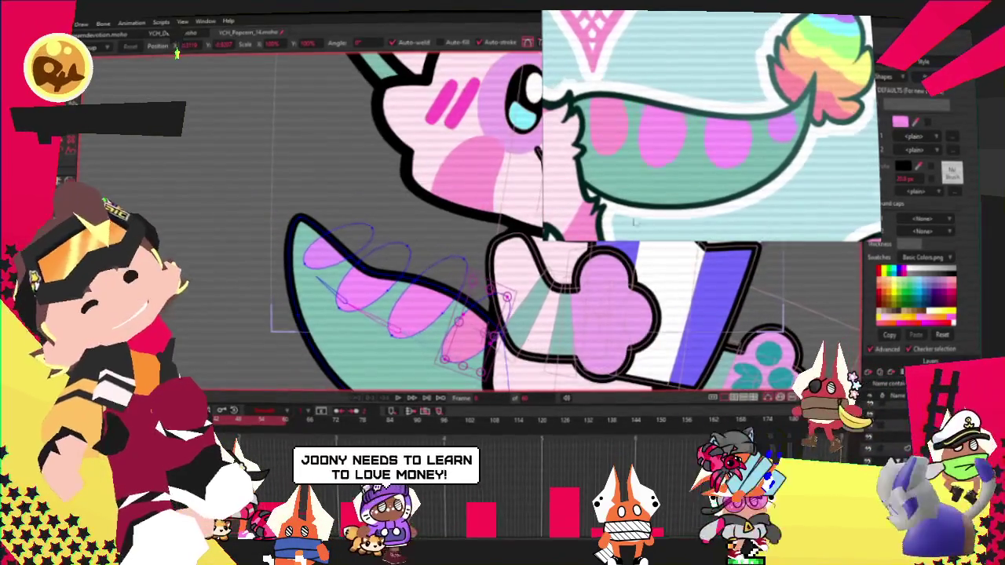
scroll(635, 222, "down", 5)
scroll(731, 125, "up", 4)
scroll(731, 126, "down", 2)
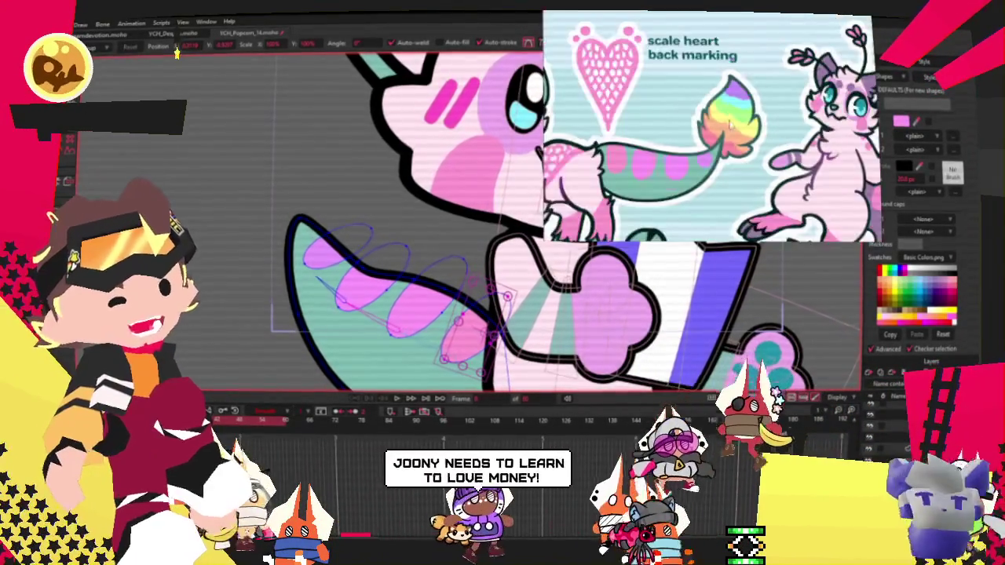
scroll(731, 124, "up", 3)
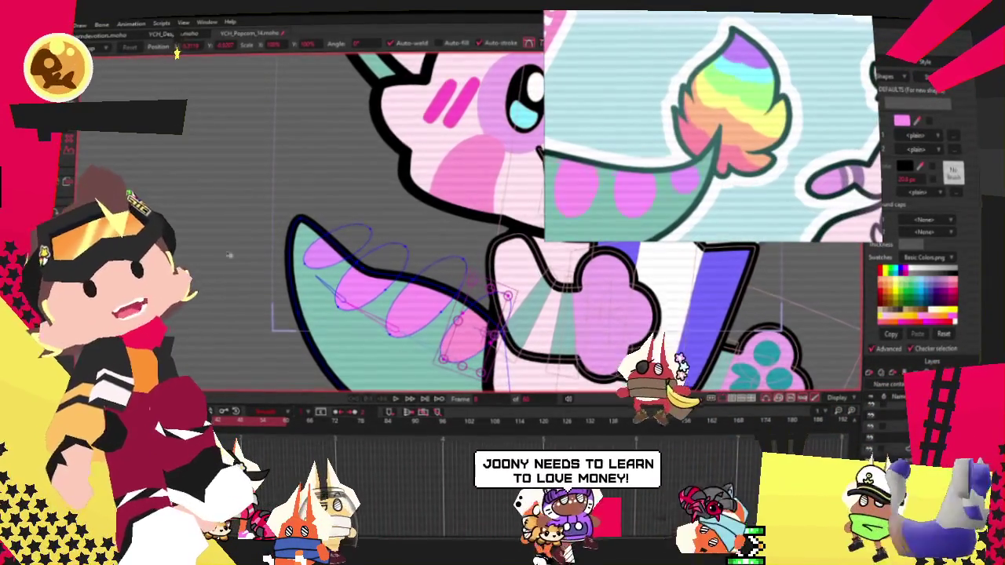
Draw a pink triangle beside the tail with the triangle shape tool
key("e")
left_click(165, 47)
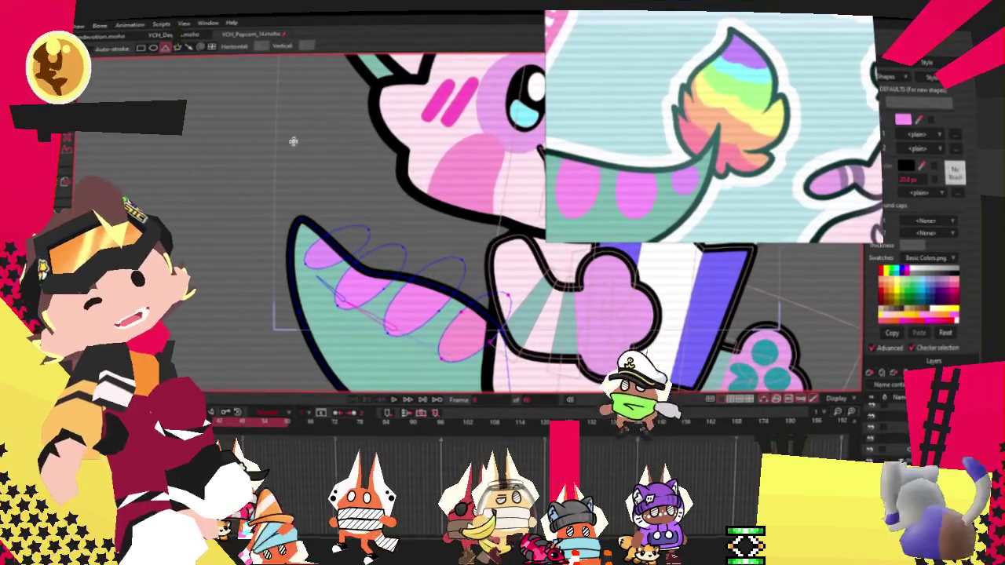
left_click_drag(293, 141, 211, 212)
Give the triangle a yellow fill and a teal outline, checking it against the tail
key("g")
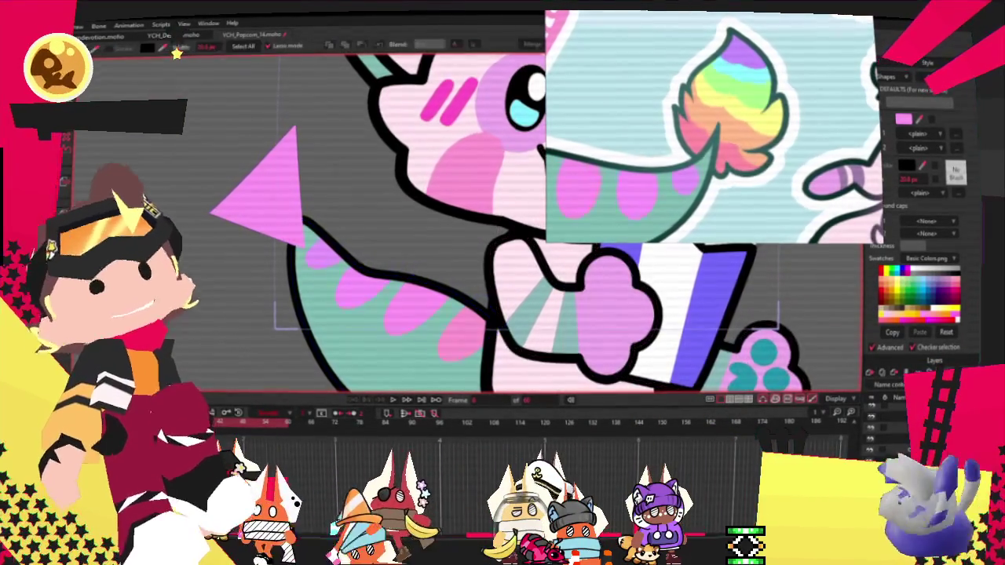
left_click(267, 182)
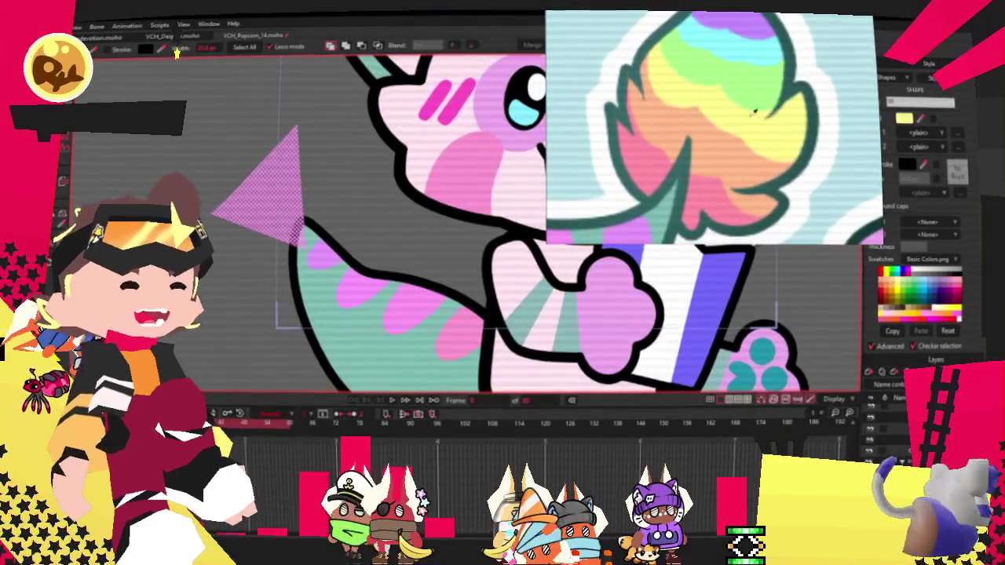
left_click(895, 291)
left_click(873, 163)
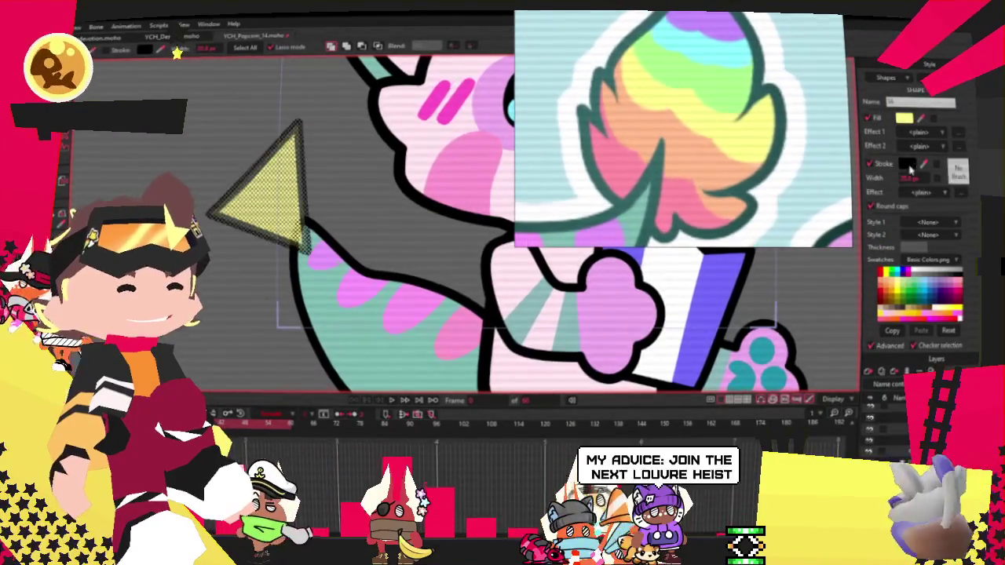
left_click(493, 139)
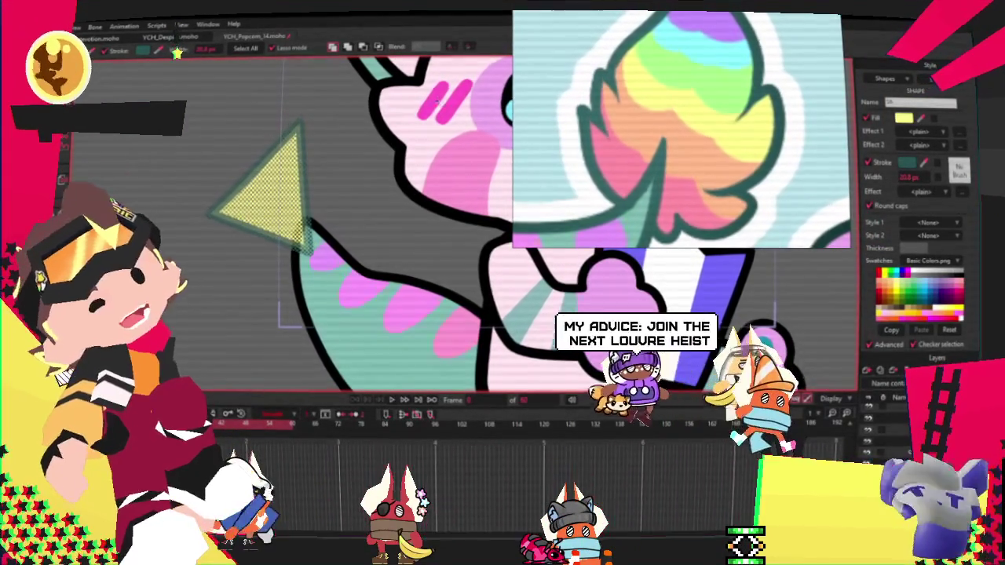
left_click(381, 47)
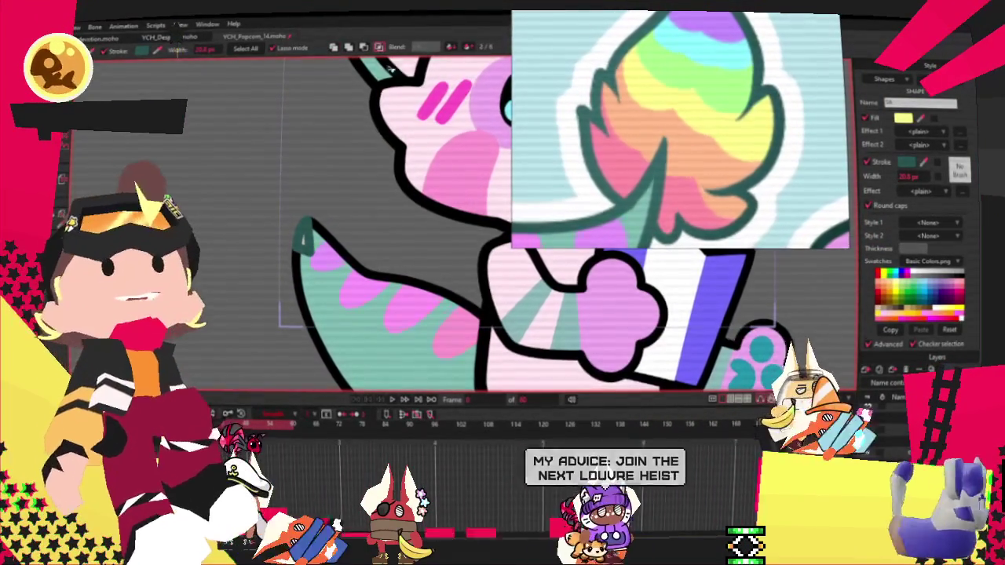
left_click(337, 49)
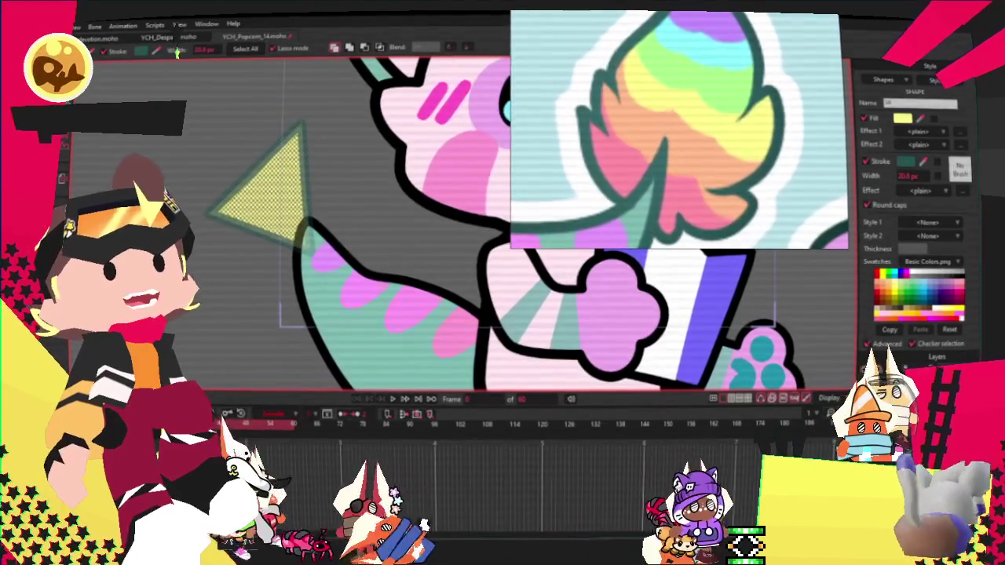
left_click(306, 293)
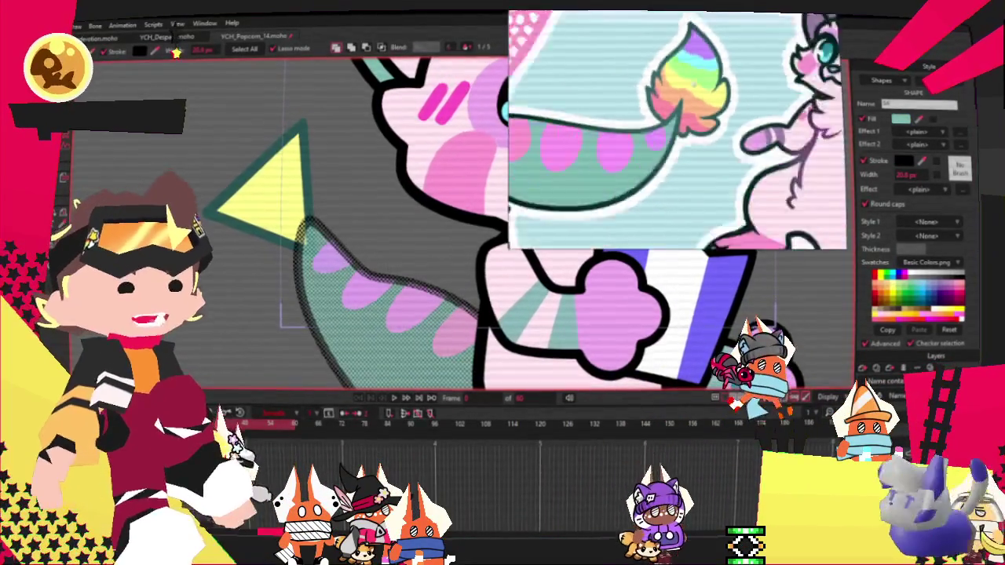
Apply a Gradient stroke effect with teal as its colour to the tail shape
left_click(927, 191)
left_click(915, 262)
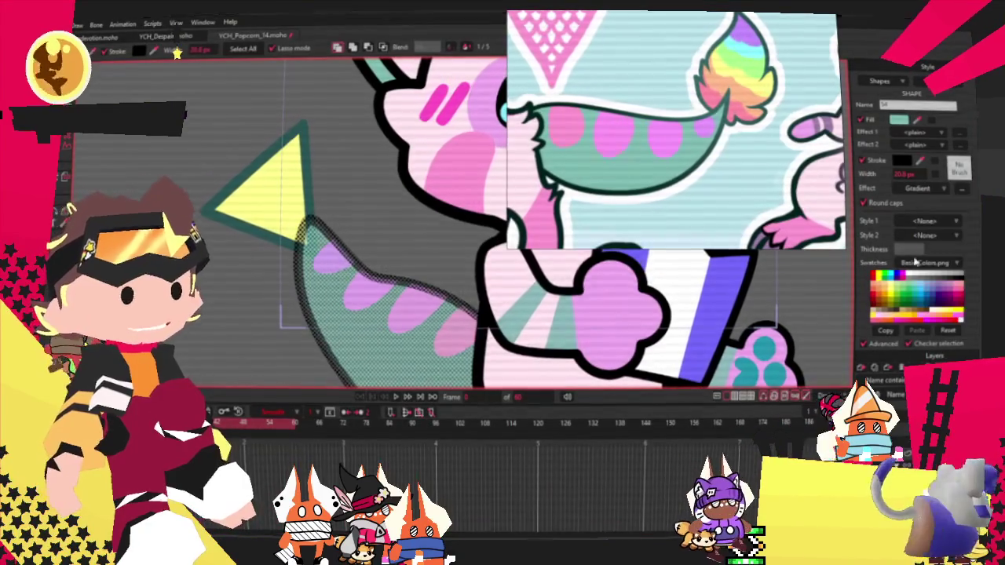
left_click_drag(512, 297, 898, 119)
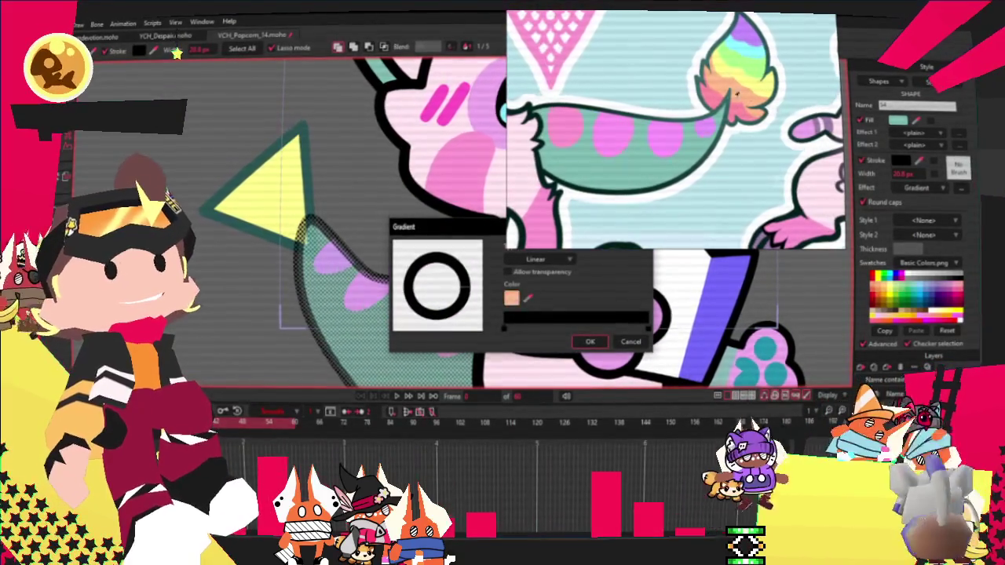
left_click(630, 343)
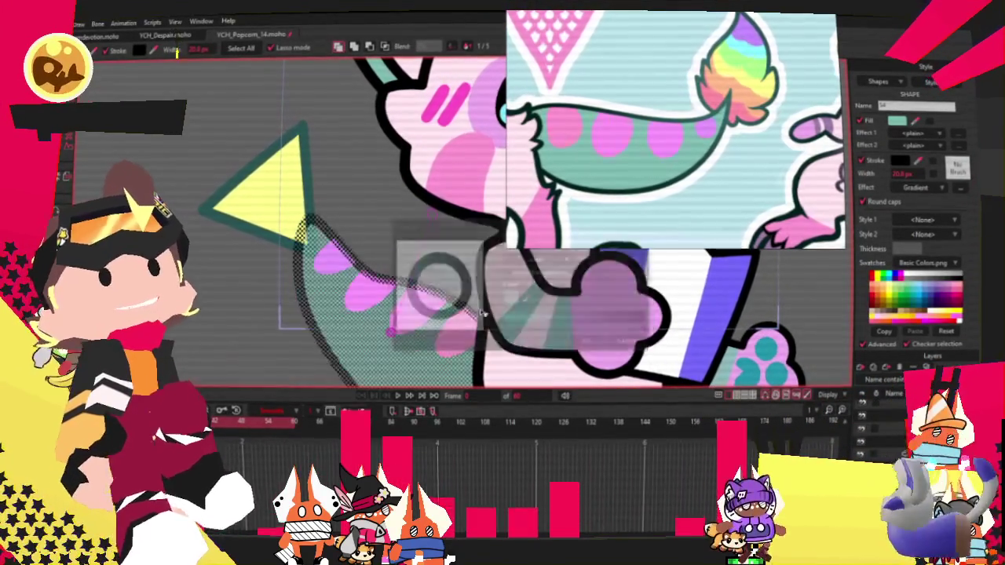
scroll(271, 265, "down", 2)
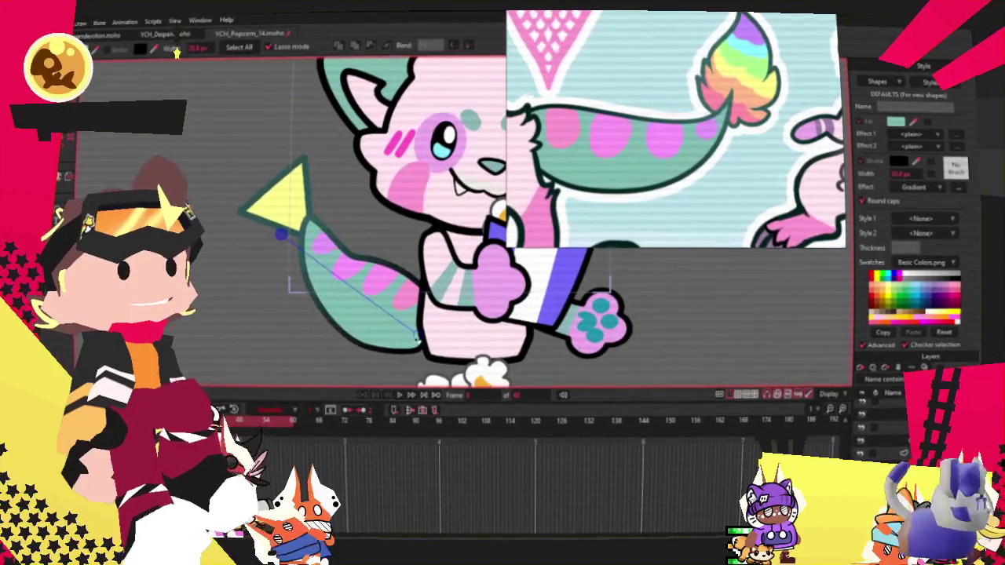
scroll(321, 209, "up", 2)
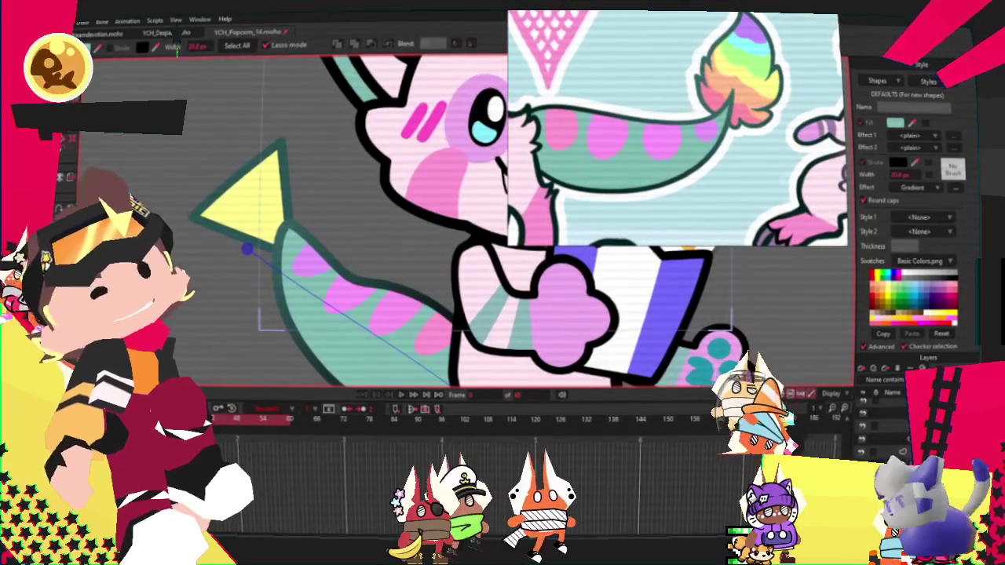
Draw freehand loops around the tail's pink spots
key("f")
left_click_drag(294, 250, 440, 345)
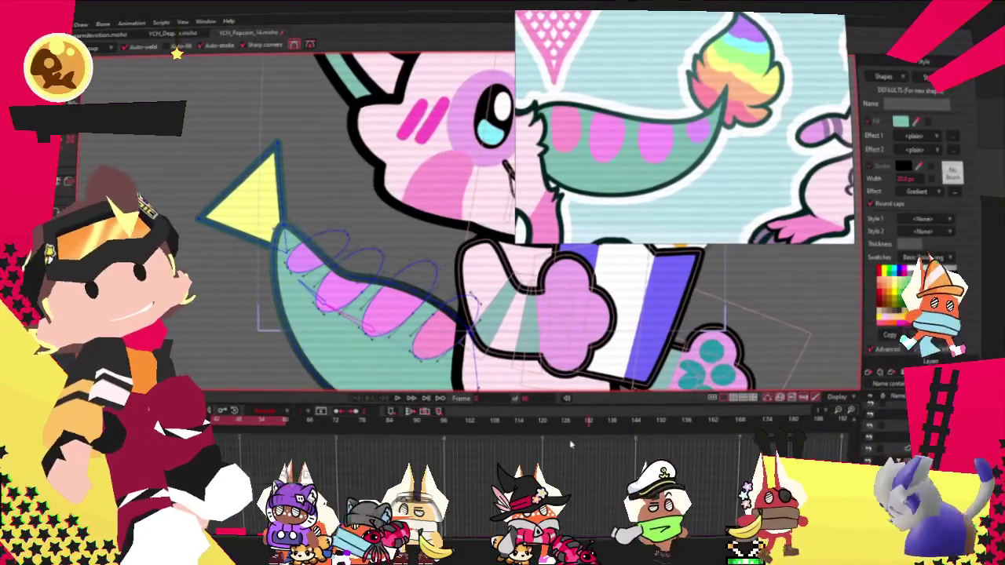
scroll(270, 174, "up", 2)
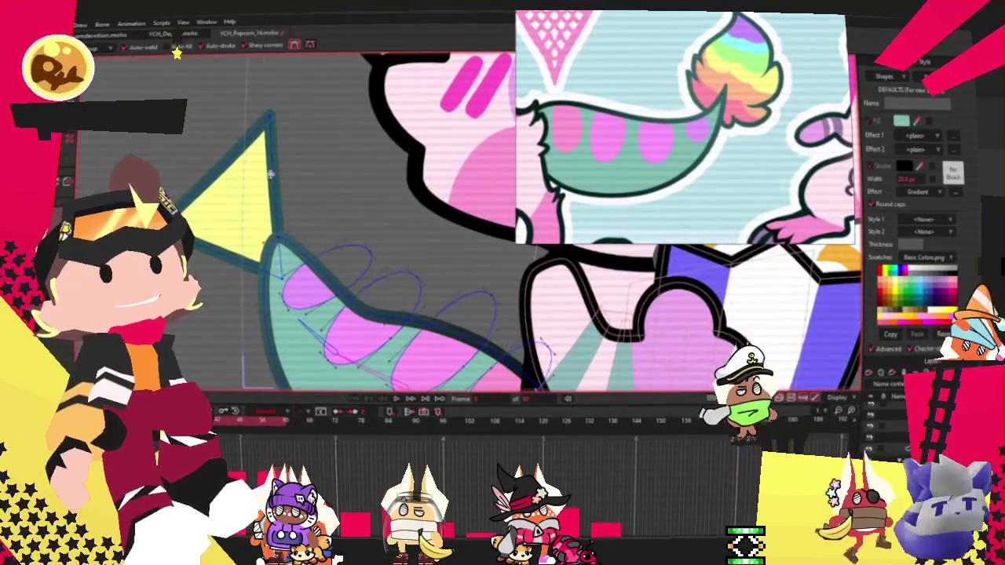
Pull the yellow triangle's points outward into spiky, flame-like tuft tips
left_click_drag(271, 174, 287, 167)
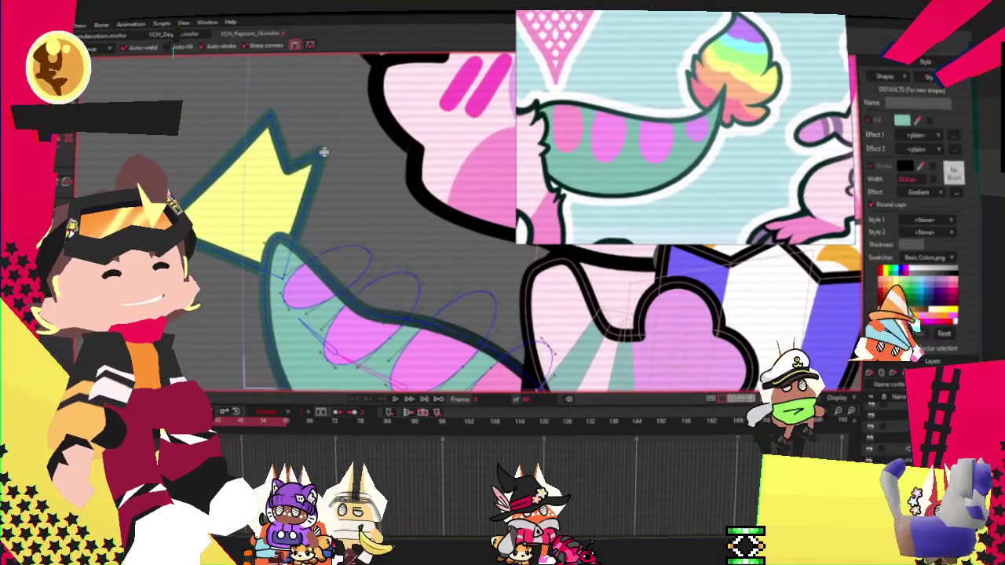
left_click_drag(331, 217, 343, 223)
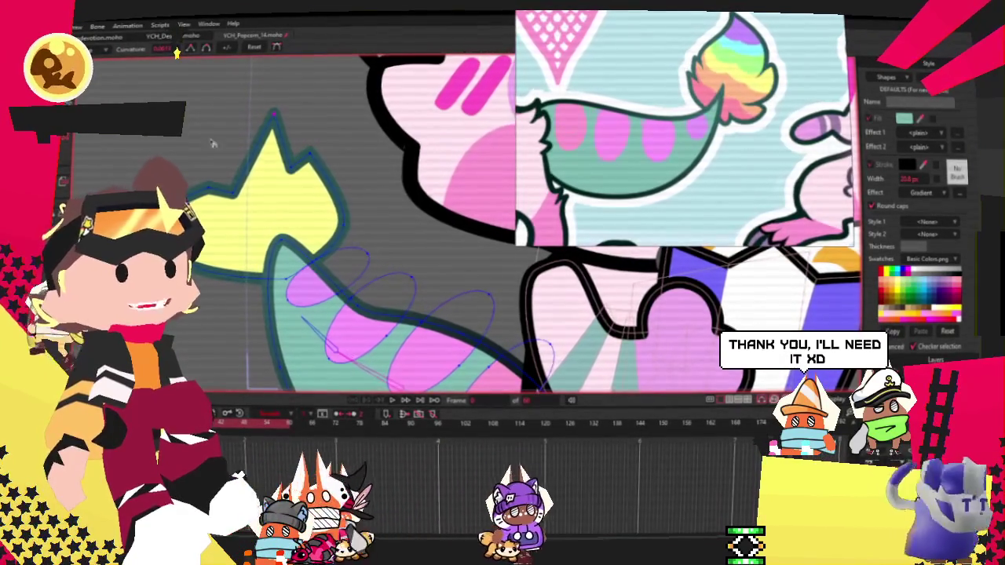
scroll(288, 119, "up", 2)
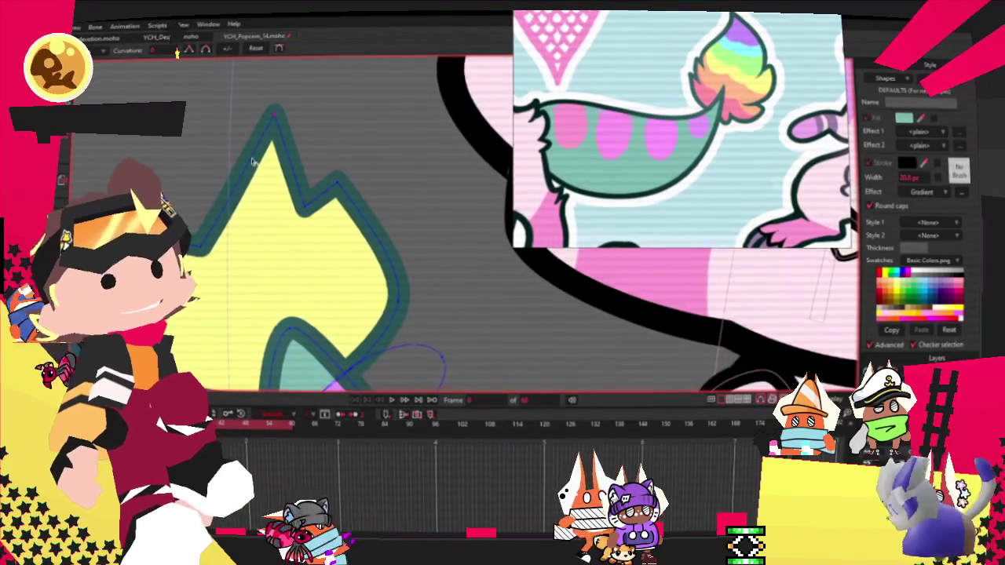
scroll(252, 161, "up", 2)
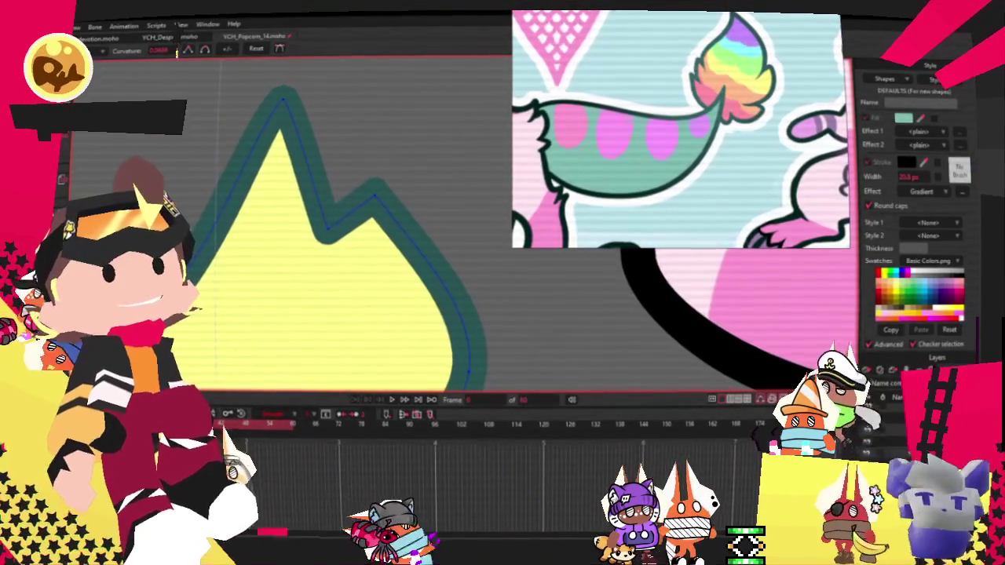
scroll(194, 55, "down", 2)
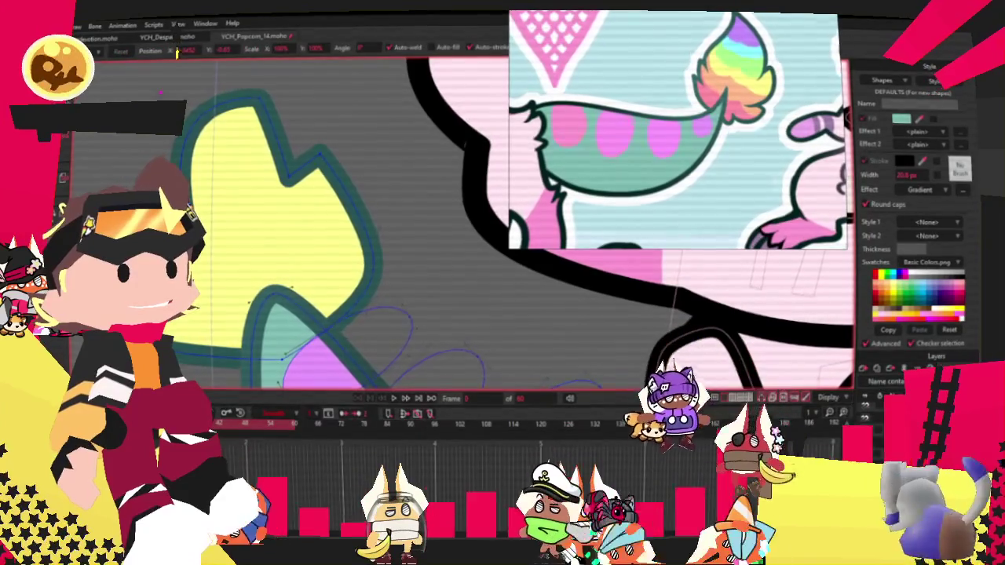
scroll(314, 220, "down", 2)
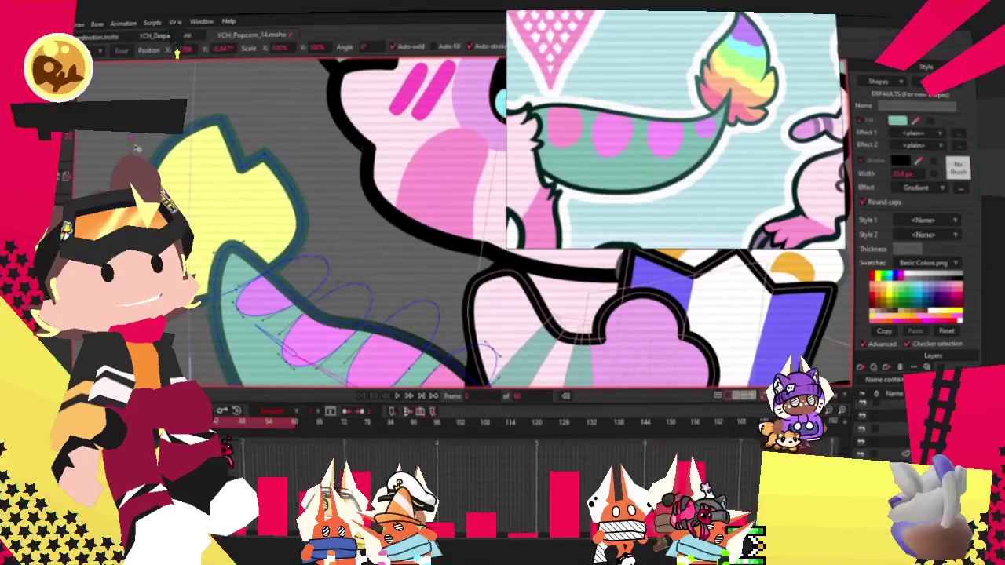
scroll(173, 197, "up", 2)
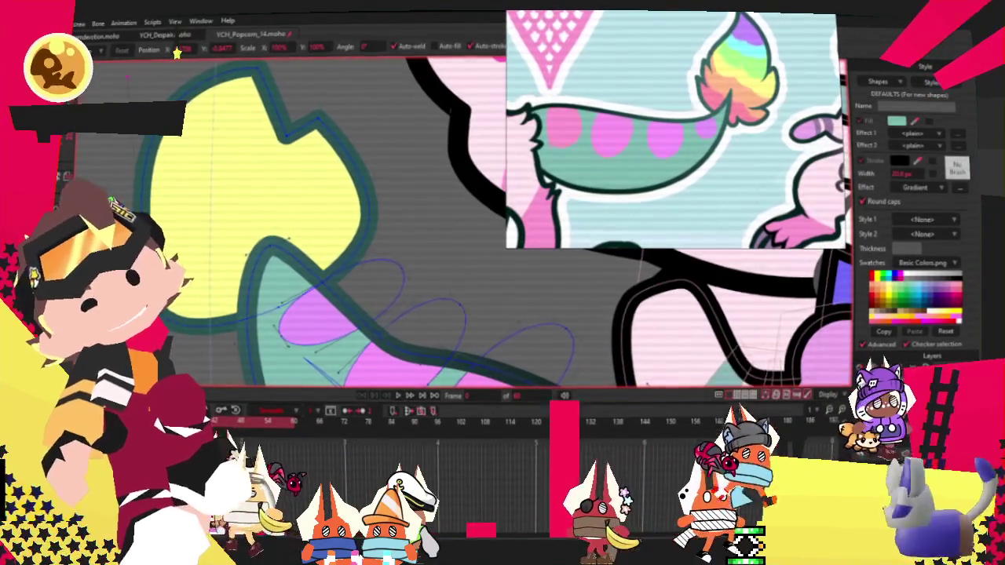
scroll(142, 259, "down", 2)
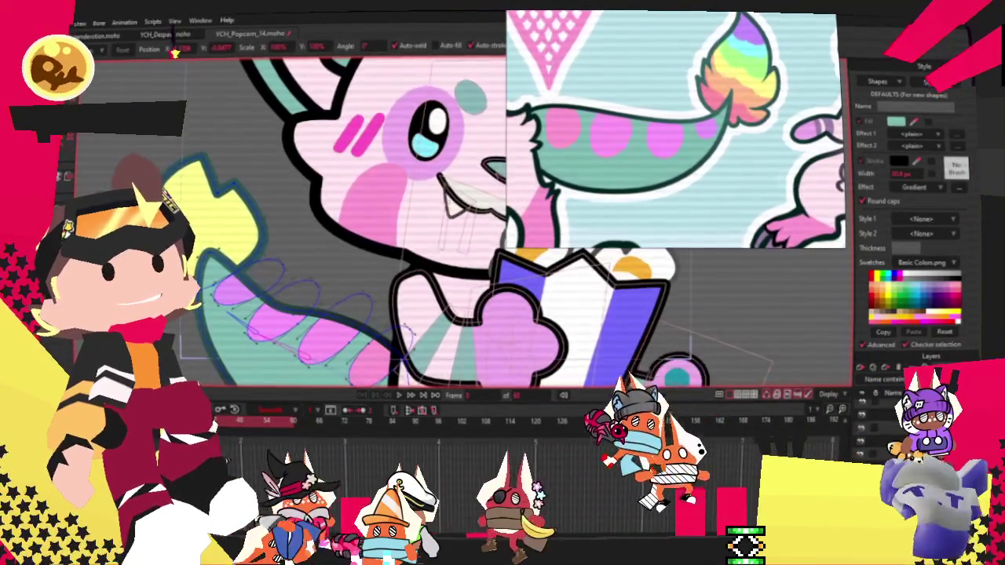
scroll(204, 251, "up", 2)
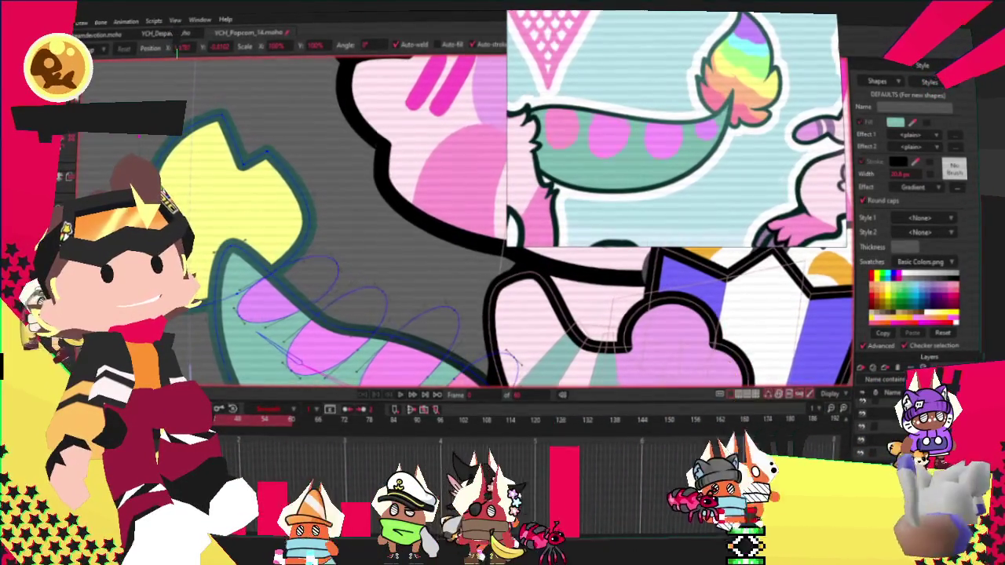
scroll(197, 252, "up", 2)
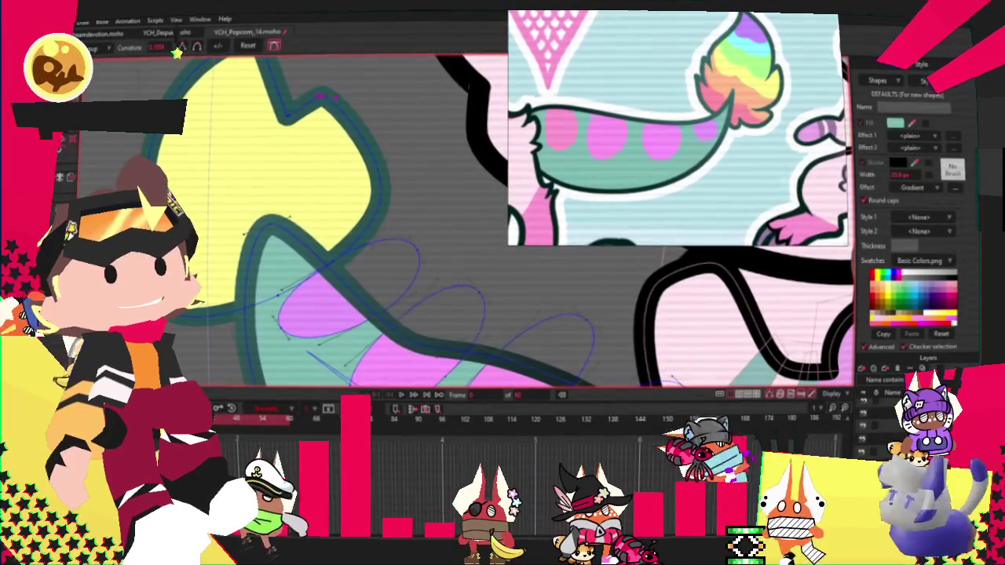
key("t")
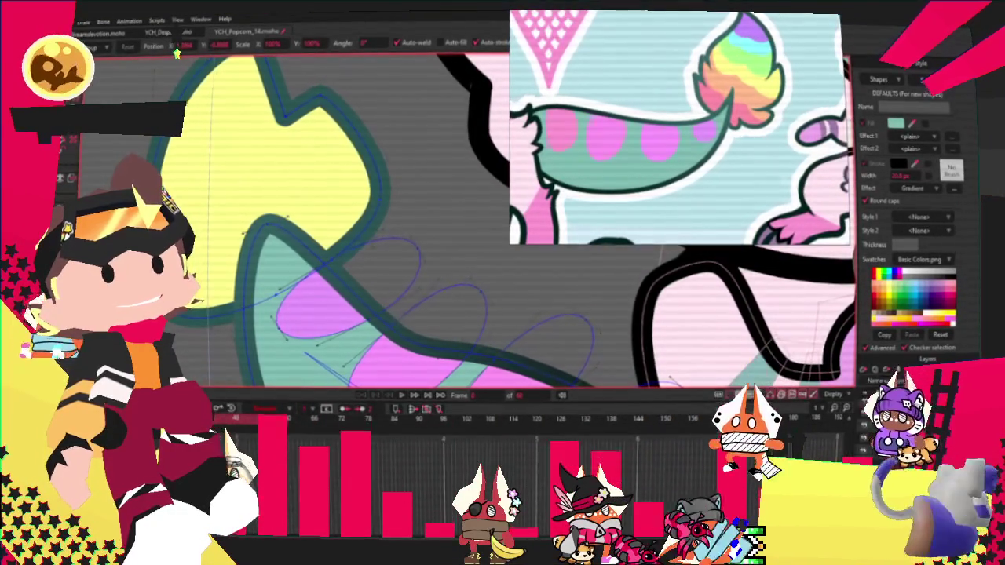
scroll(330, 235, "down", 2)
scroll(330, 235, "down", 2)
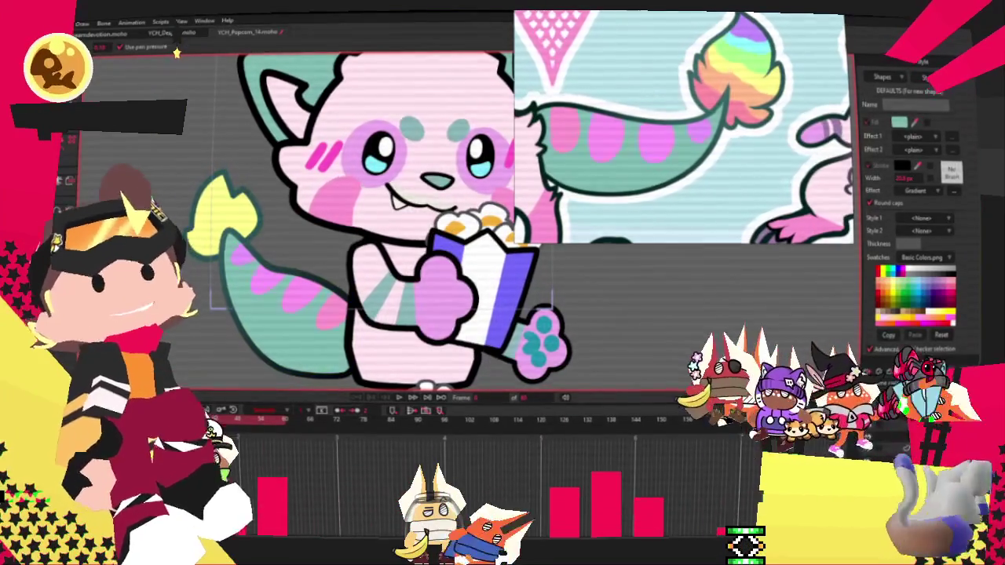
key("t")
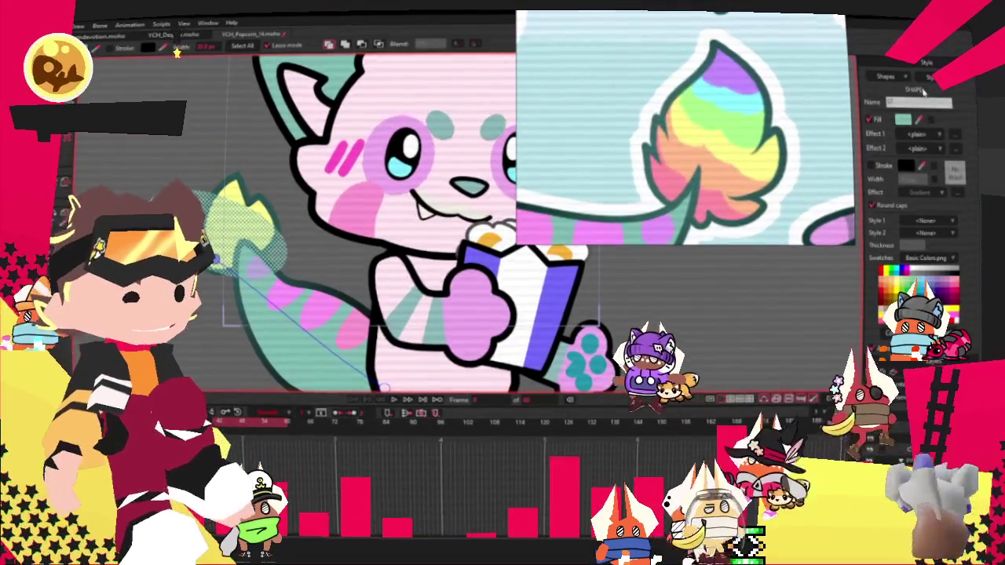
Sample yellow from the reference and select the tail tuft's points to shape stripes
left_click(717, 146)
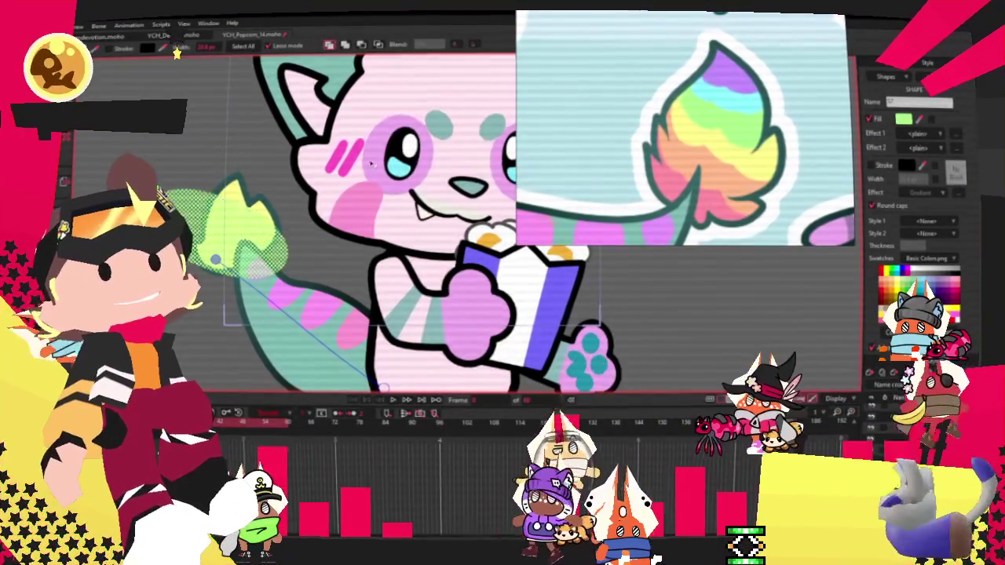
scroll(281, 118, "up", 2)
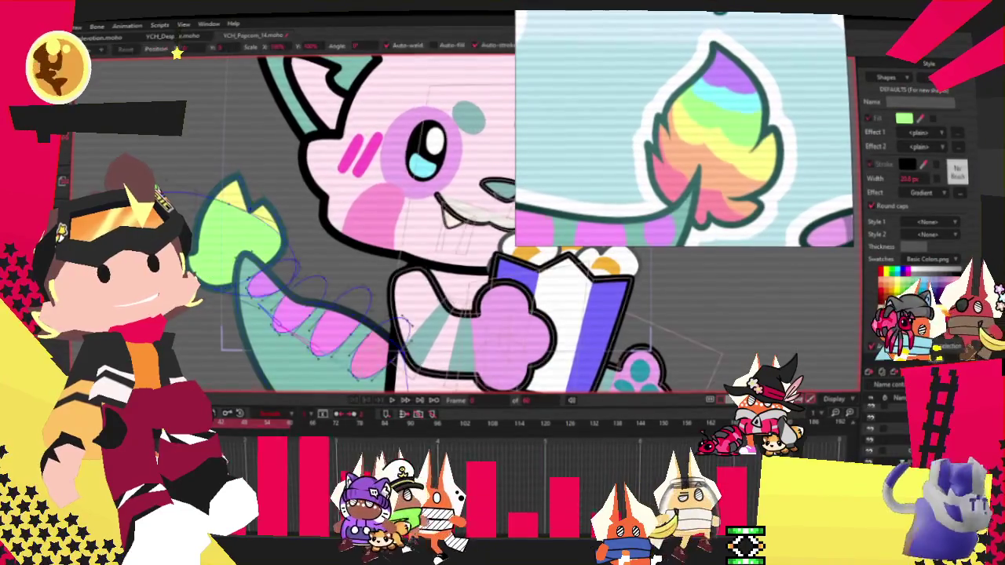
key("t")
scroll(290, 284, "up", 3)
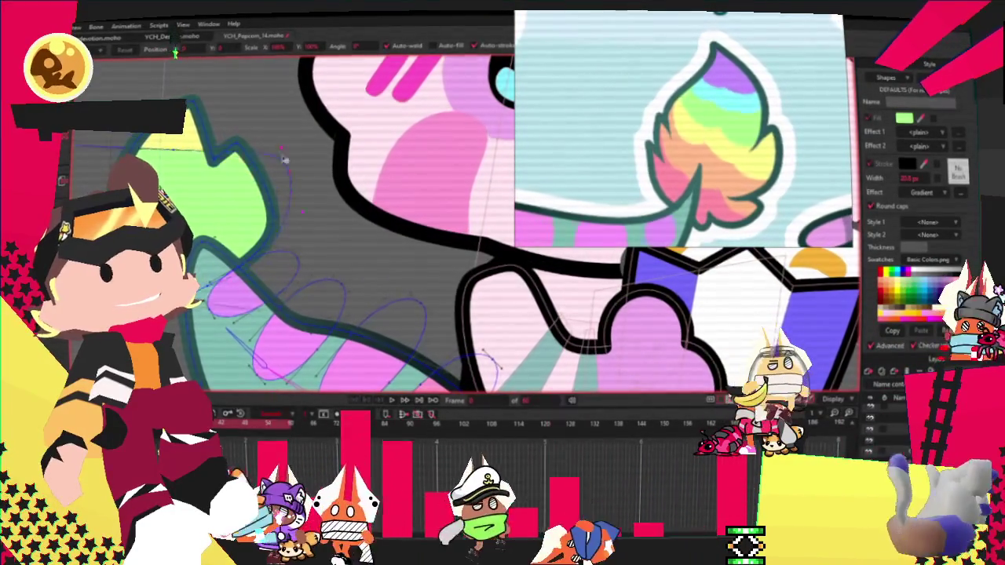
left_click(301, 145)
scroll(301, 146, "down", 3)
scroll(301, 145, "up", 3)
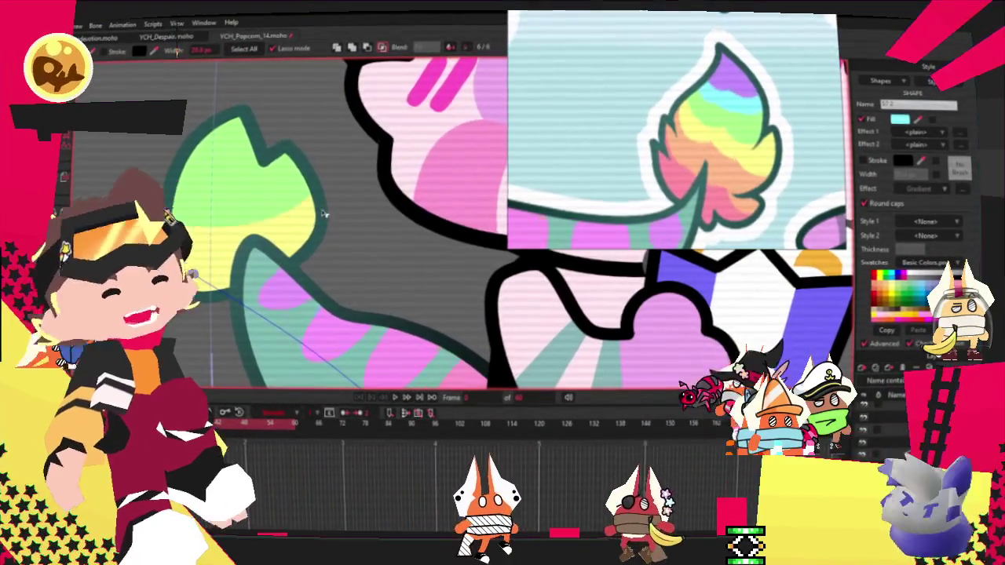
scroll(265, 193, "down", 3)
scroll(266, 193, "up", 3)
key("t")
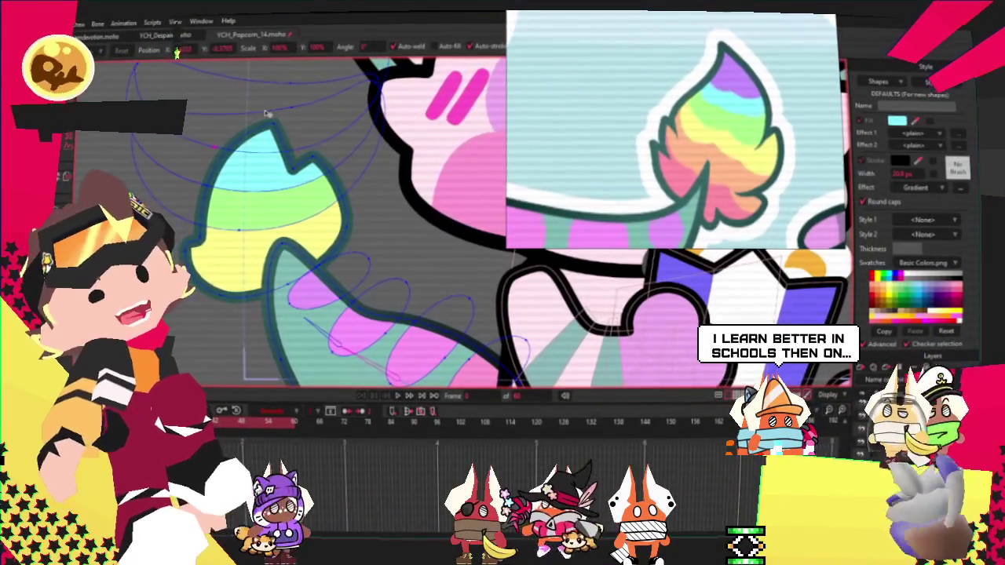
key("g")
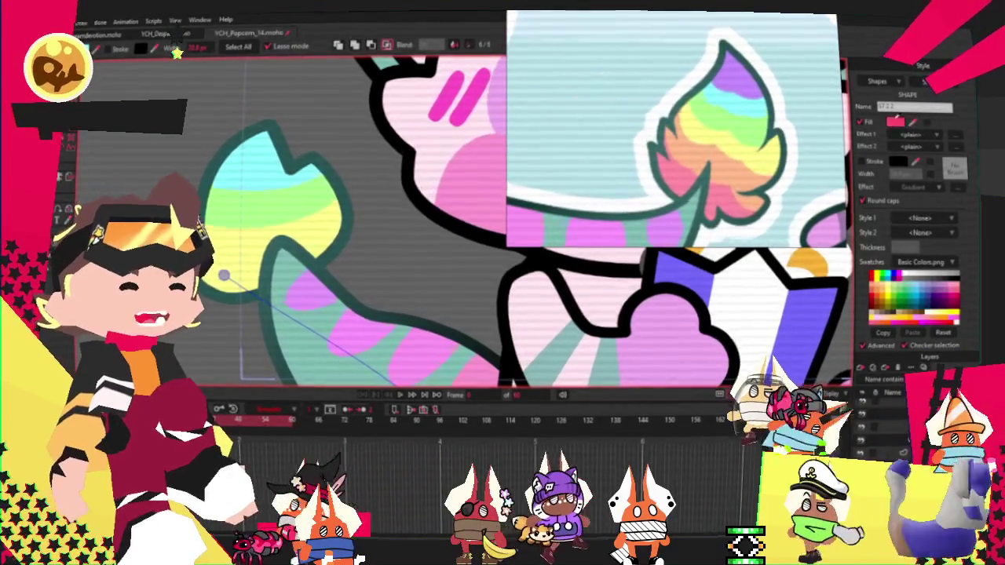
Fill the tuft stripes lavender and peach, adjusting points along the upper curves
left_click(224, 182)
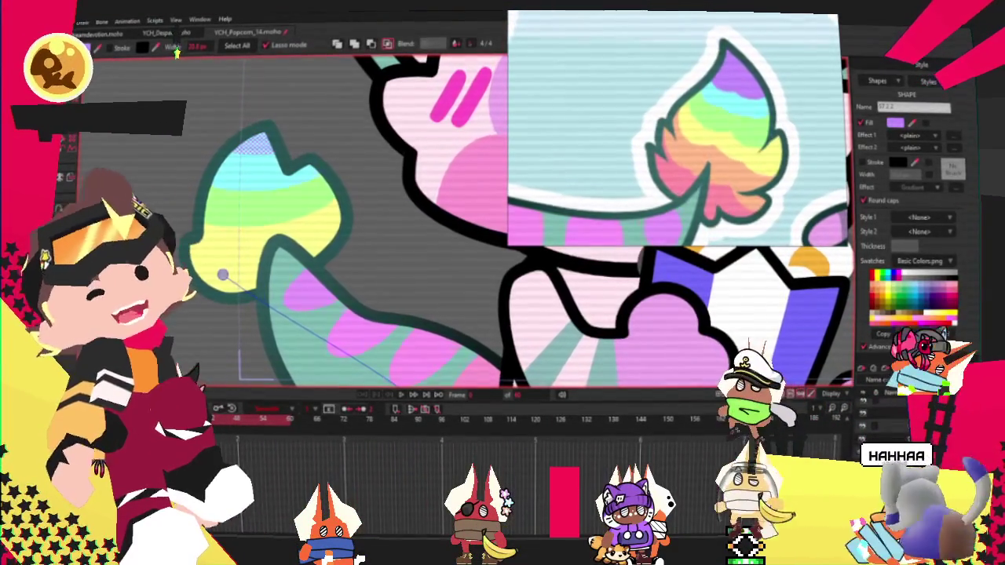
key("t")
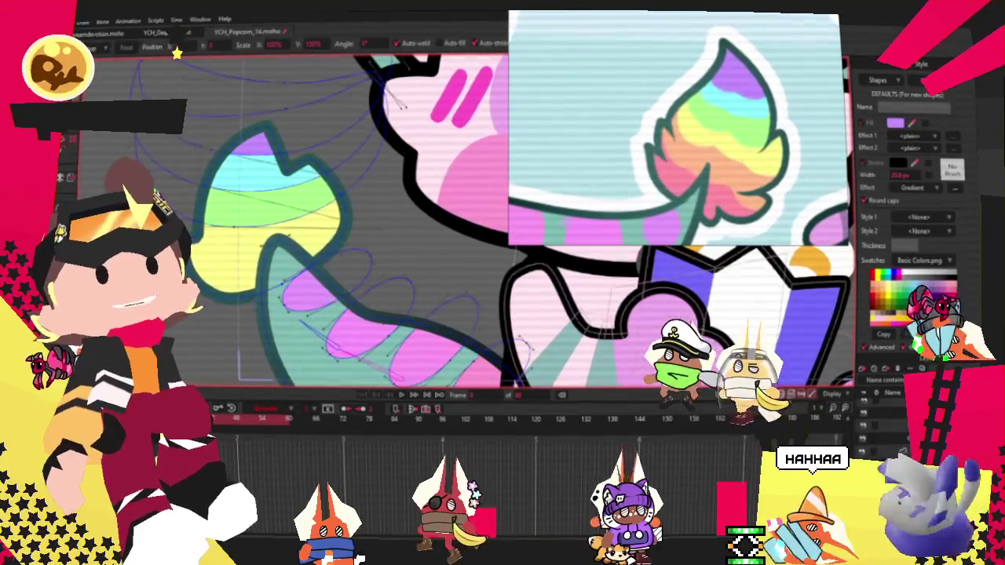
left_click_drag(219, 216, 203, 214)
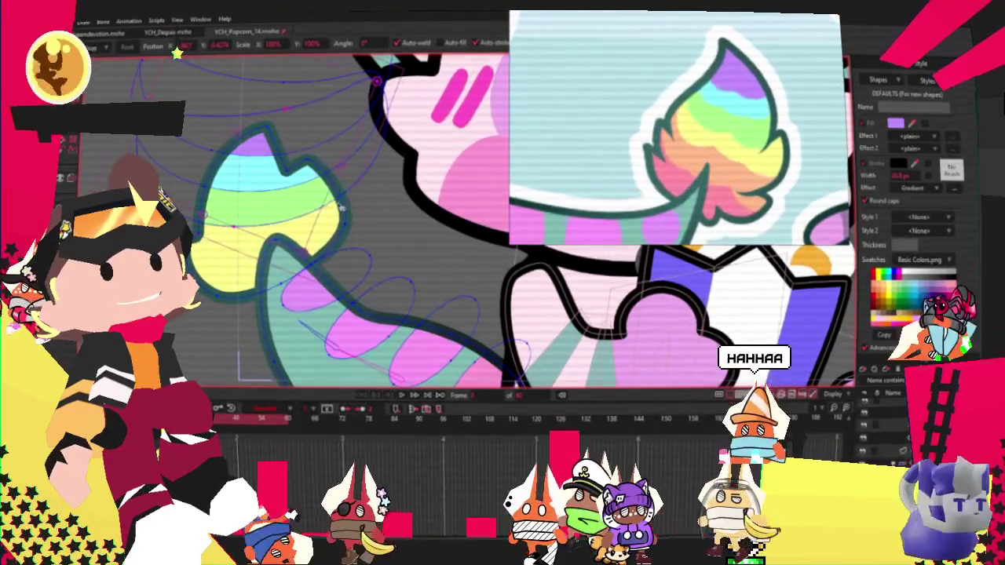
left_click(283, 336)
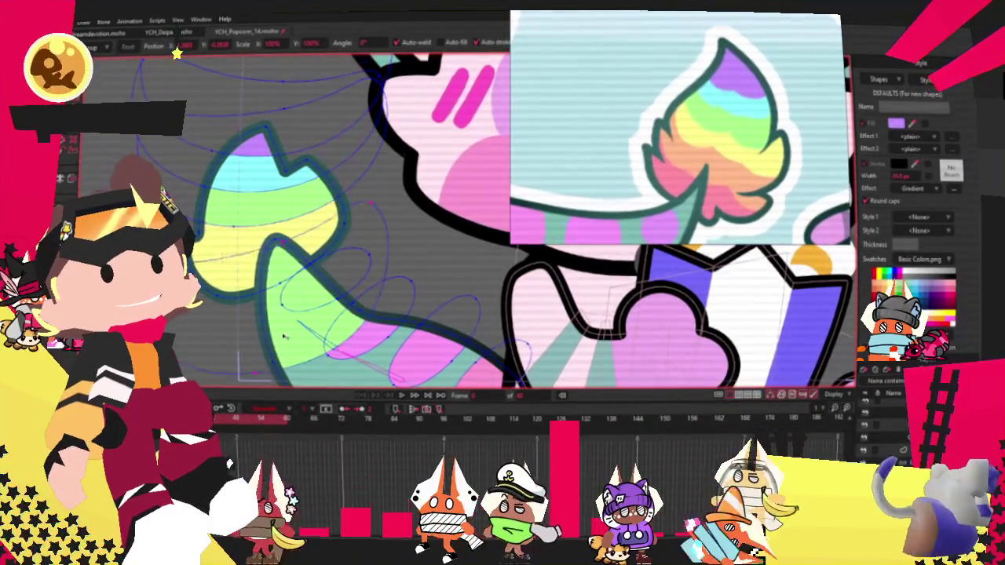
key("q")
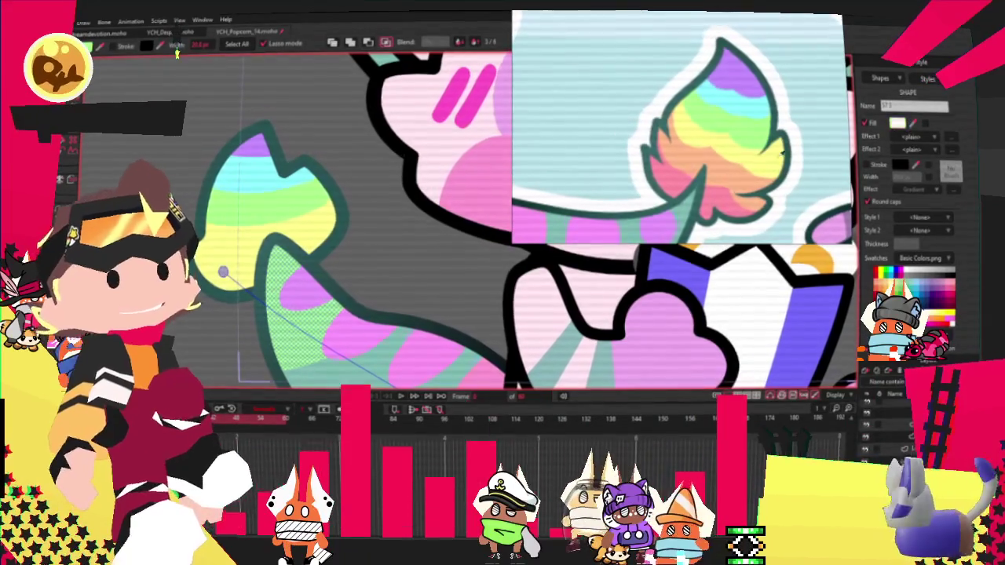
left_click(739, 176)
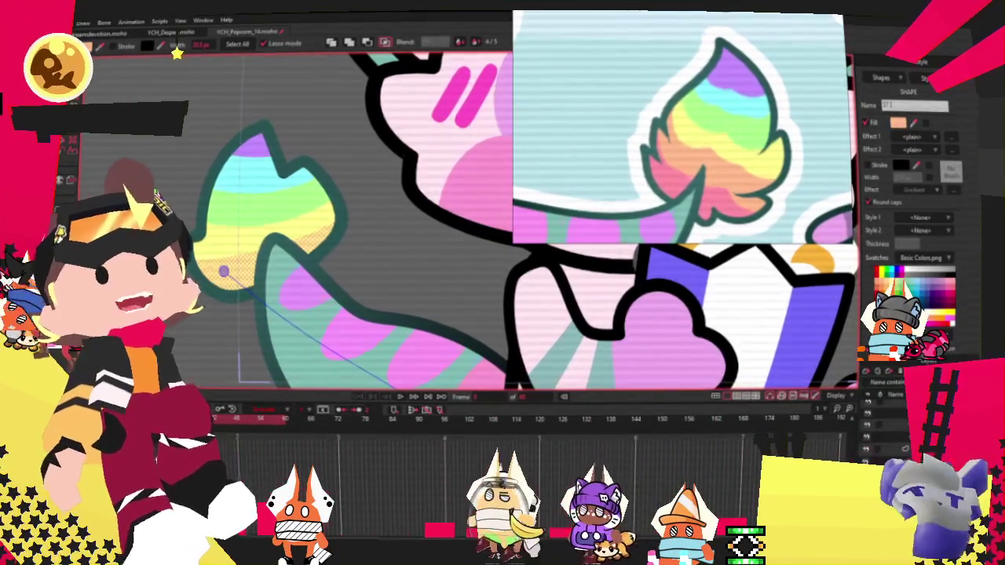
scroll(235, 258, "down", 2)
scroll(261, 247, "down", 2)
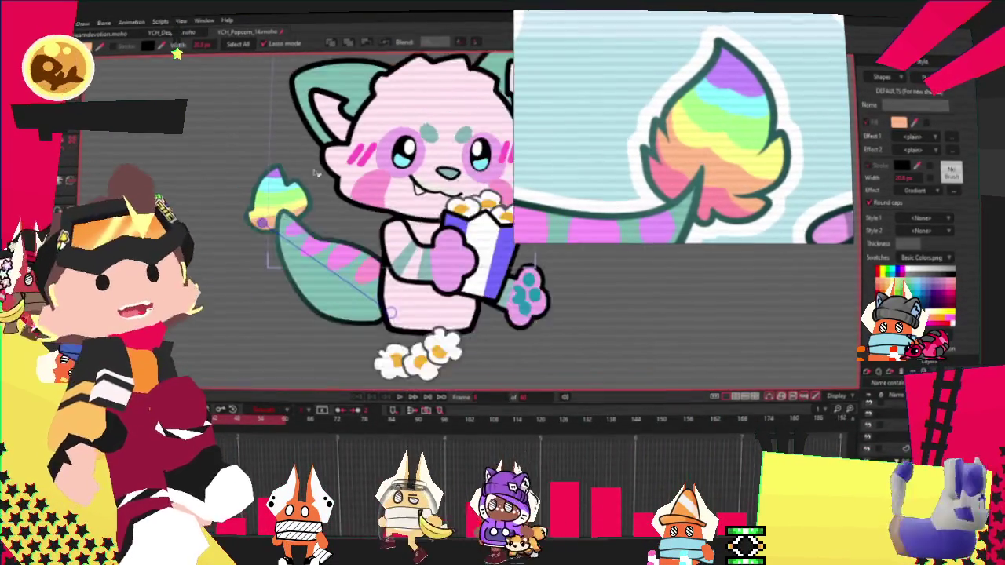
scroll(410, 237, "up", 1)
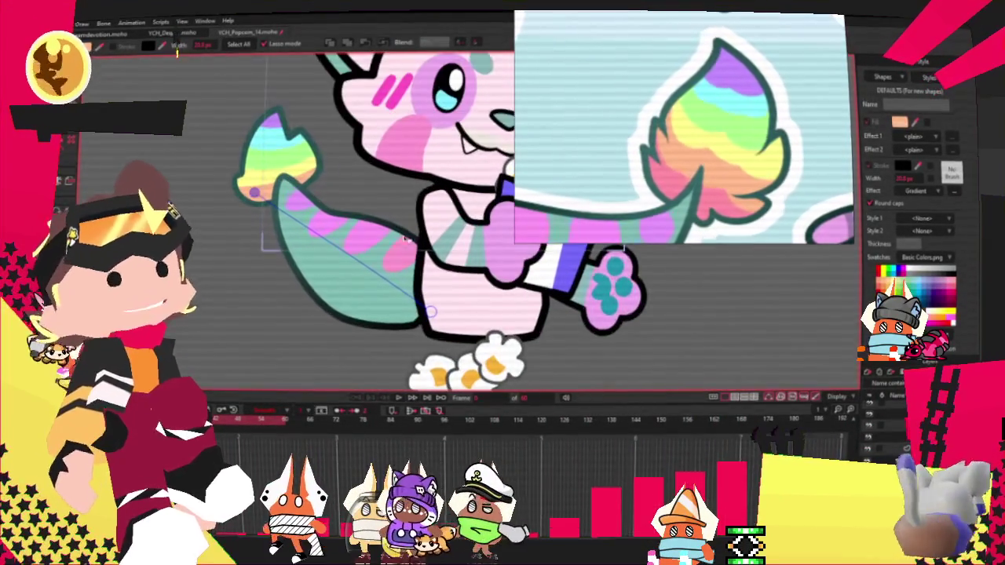
key("space")
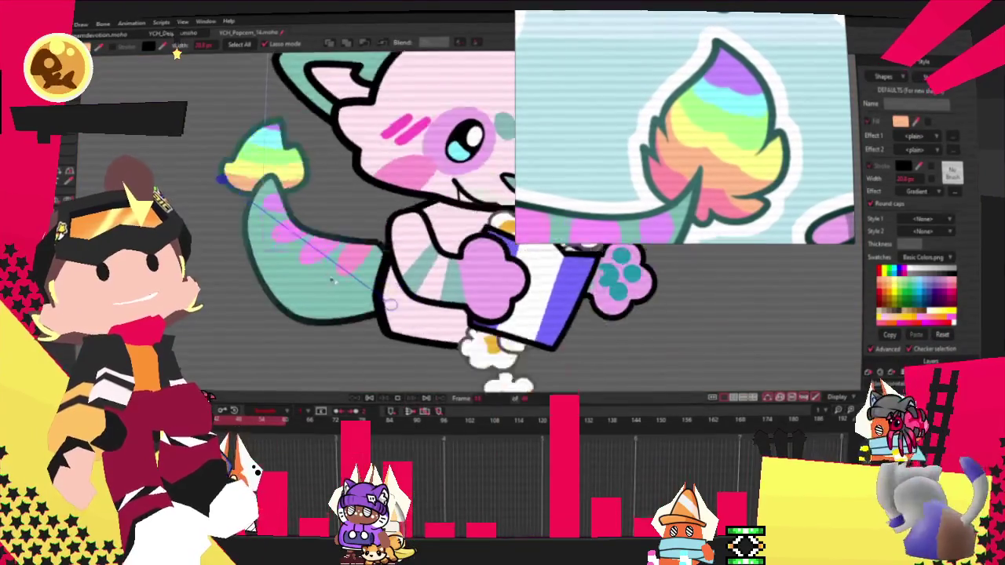
scroll(344, 161, "down", 3)
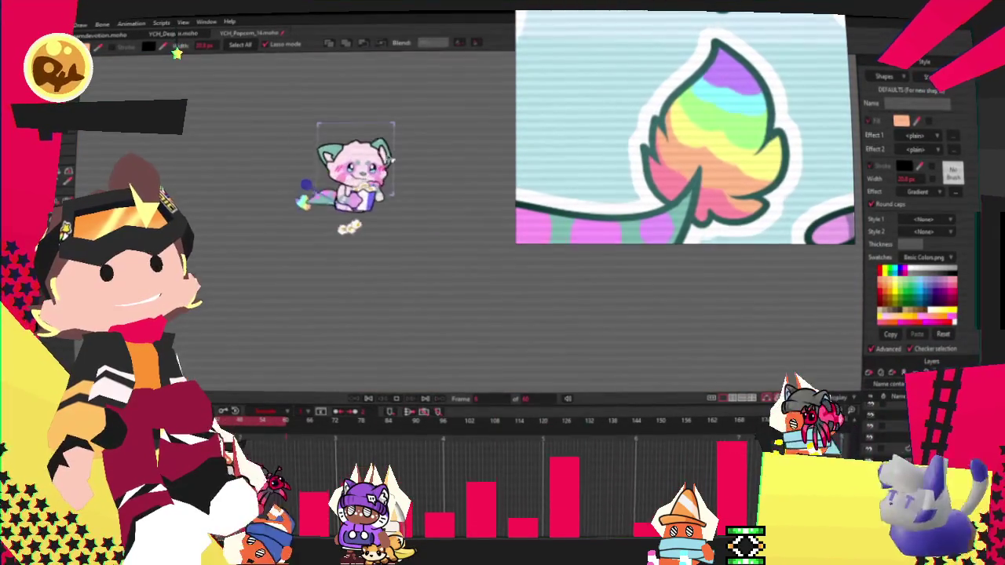
scroll(314, 143, "up", 2)
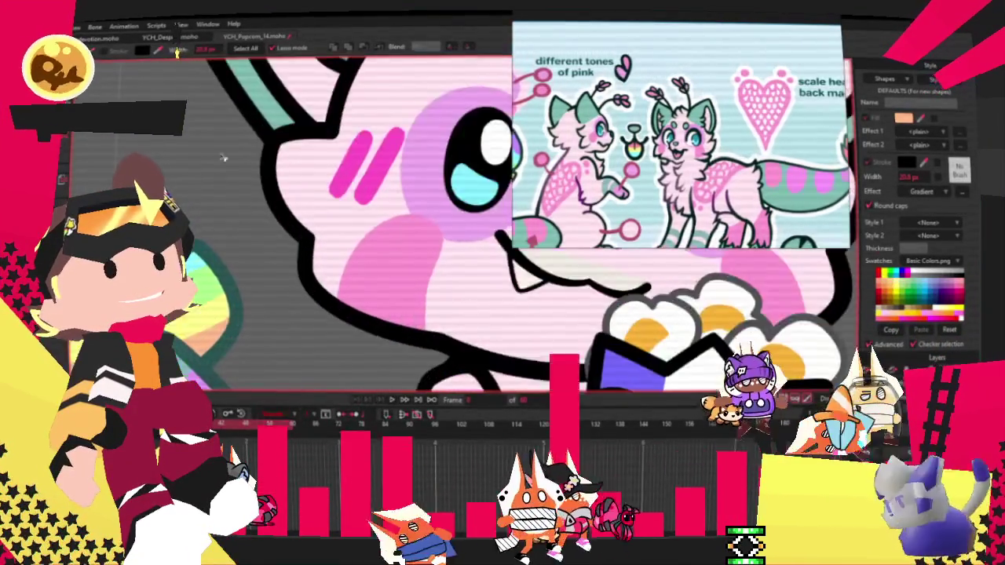
Nudge the rainbow tuft's points and refine its curves to tidy the spiky outline
key("t")
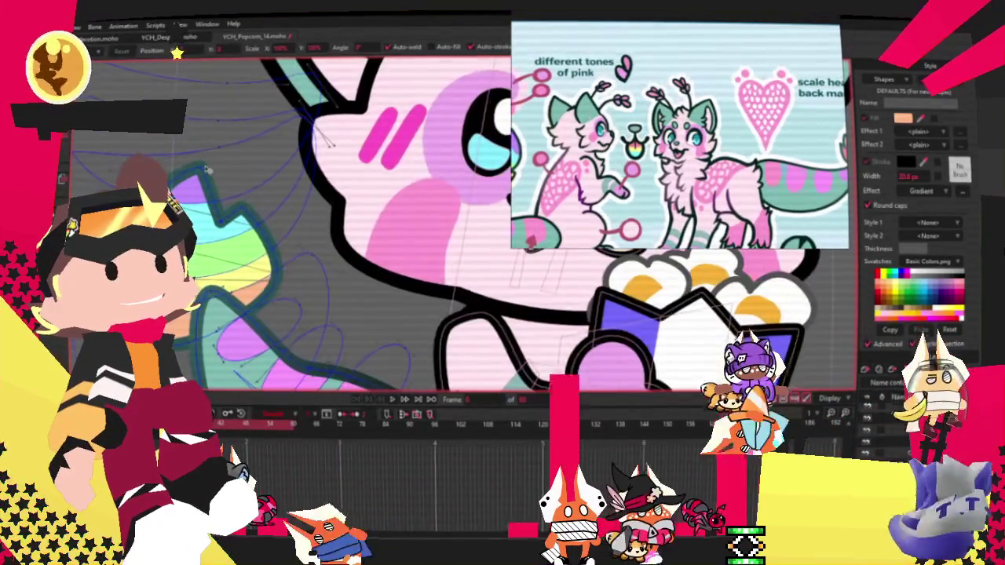
left_click_drag(218, 149, 210, 147)
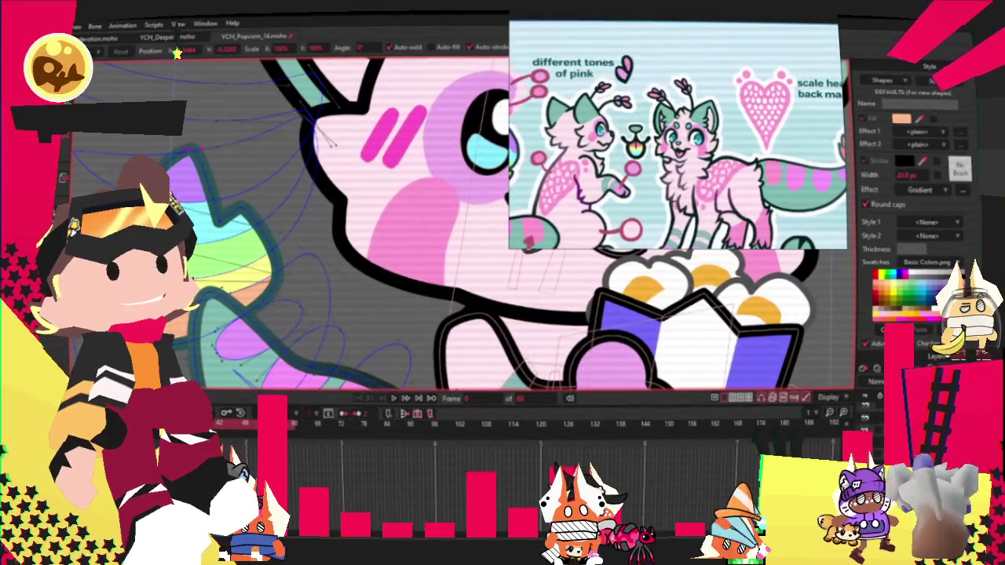
key("a")
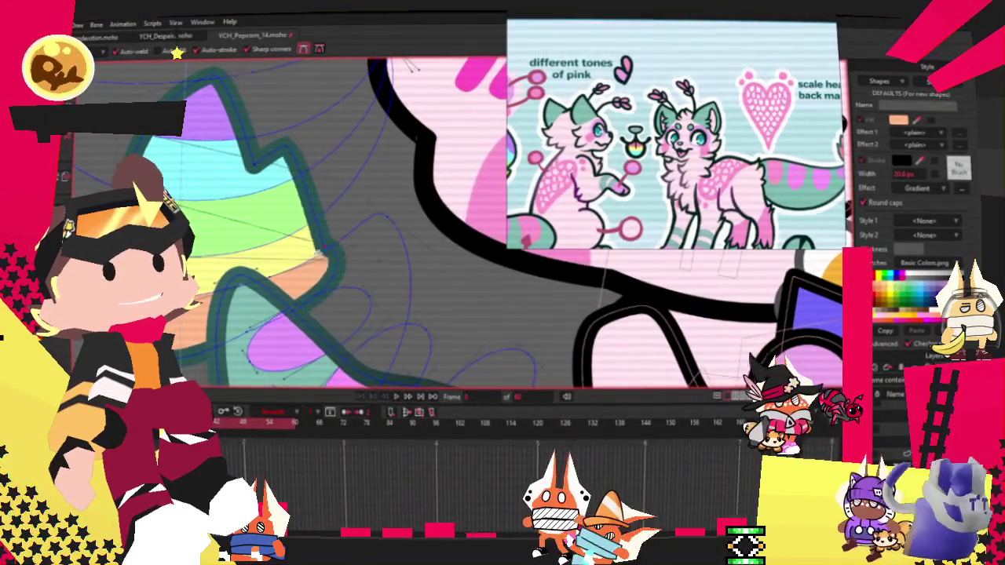
key("c")
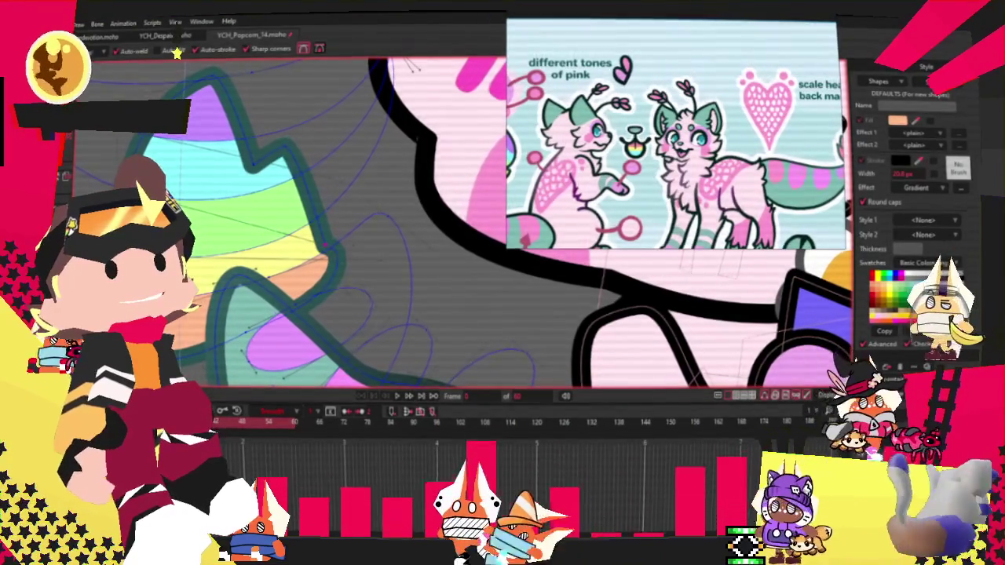
scroll(342, 273, "up", 2)
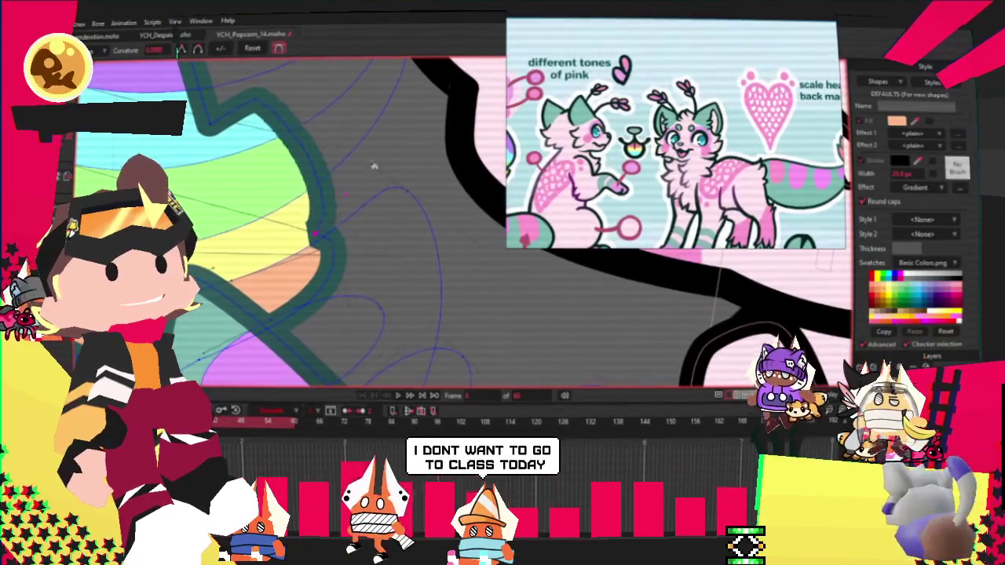
scroll(357, 163, "down", 3)
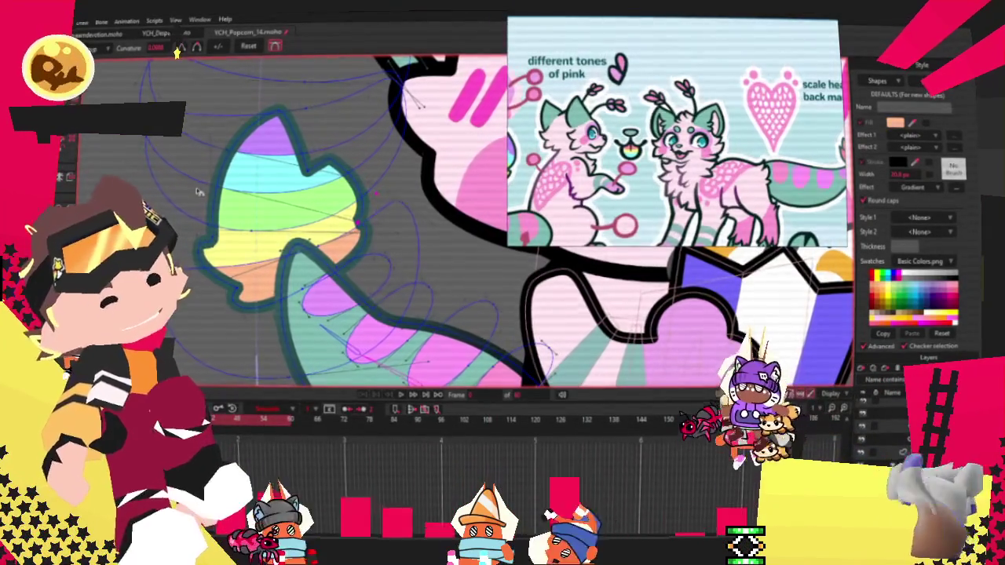
scroll(198, 192, "up", 2)
scroll(199, 191, "up", 2)
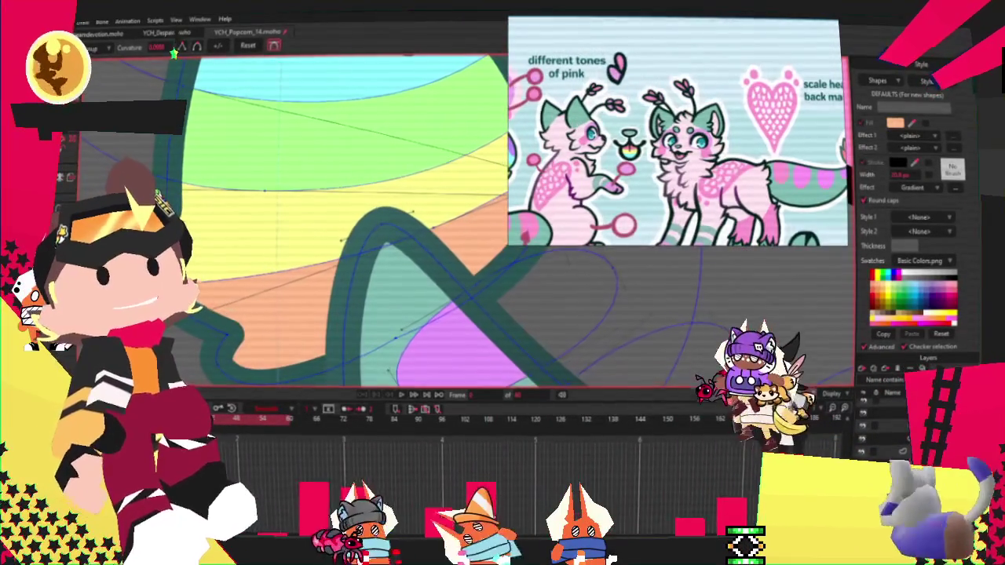
scroll(278, 235, "down", 3)
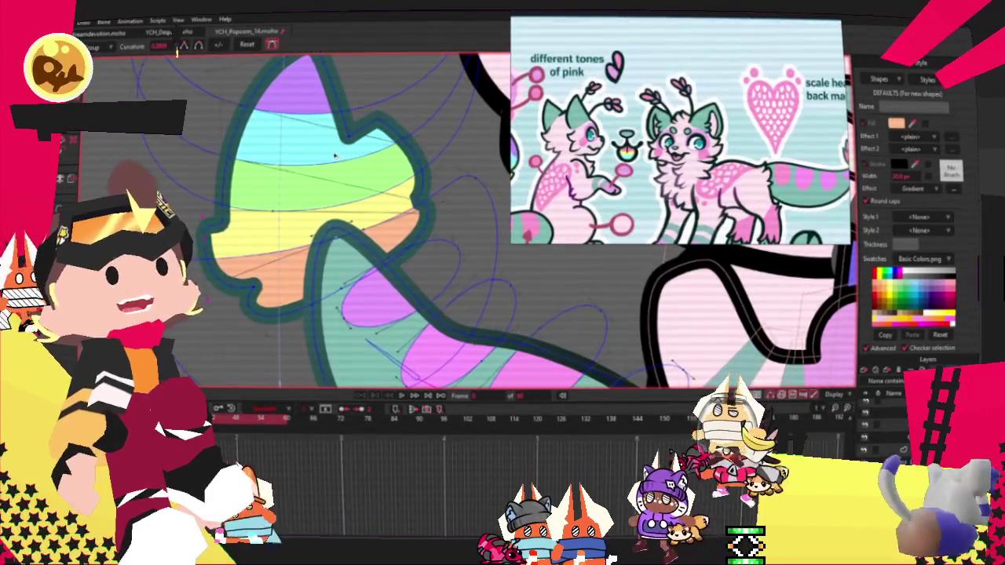
scroll(335, 155, "down", 2)
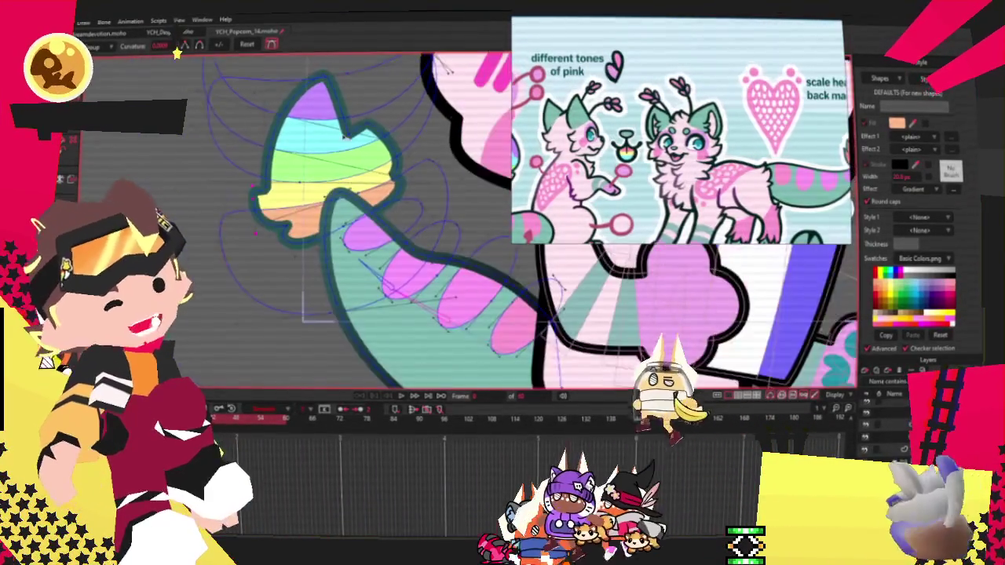
scroll(314, 173, "down", 2)
scroll(275, 204, "up", 2)
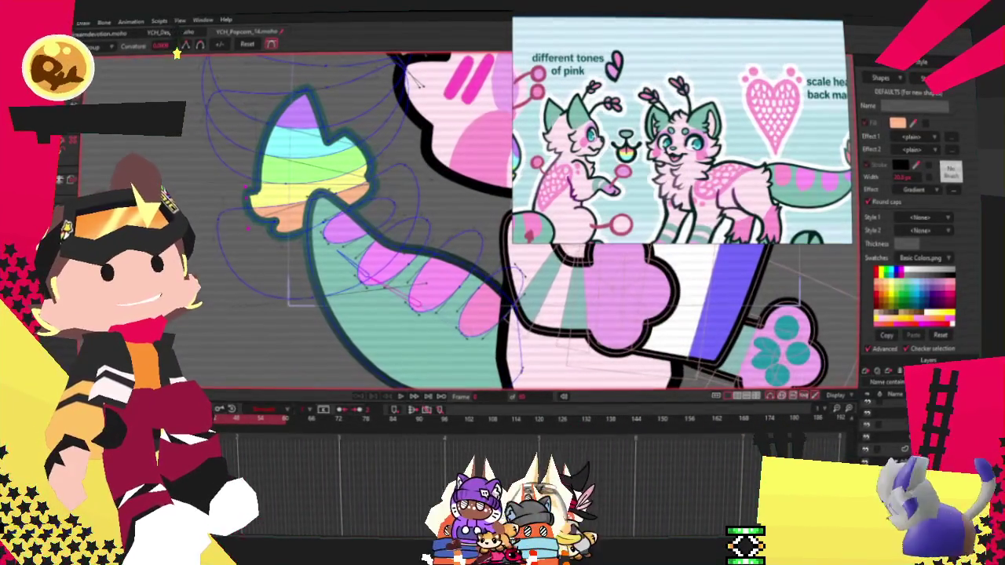
key("t")
scroll(194, 110, "up", 2)
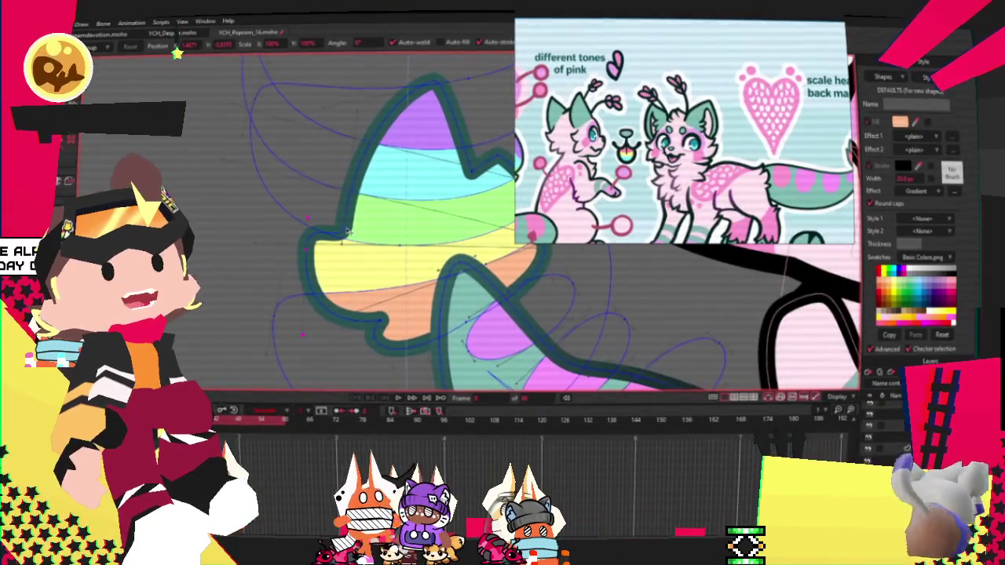
scroll(330, 229, "down", 1)
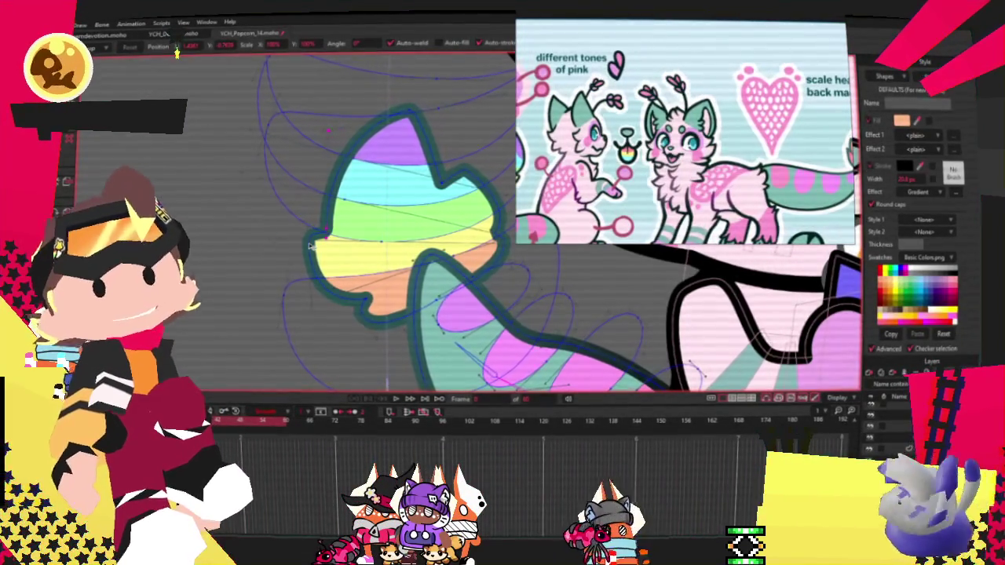
scroll(310, 246, "down", 1)
scroll(310, 246, "down", 2)
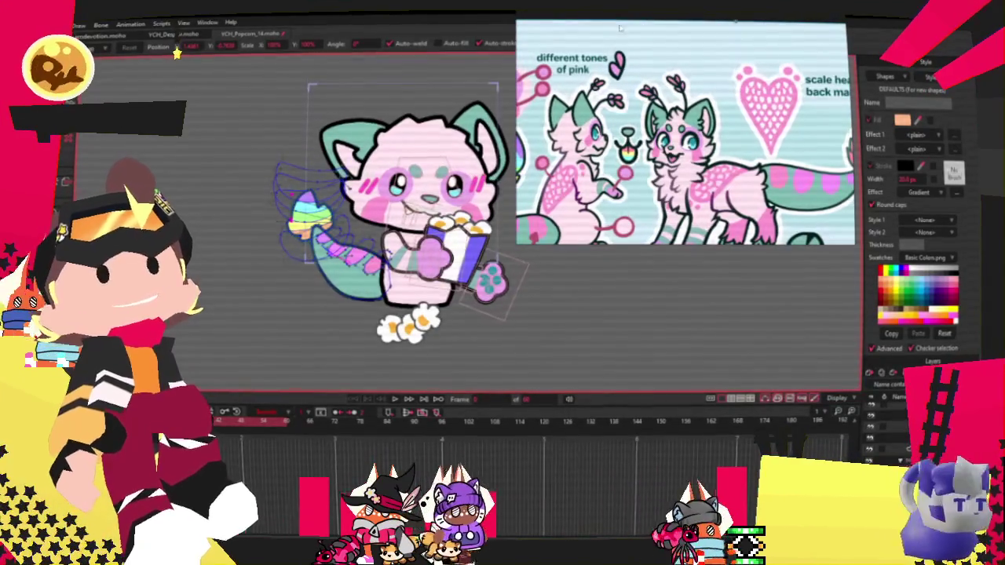
scroll(470, 130, "up", 3)
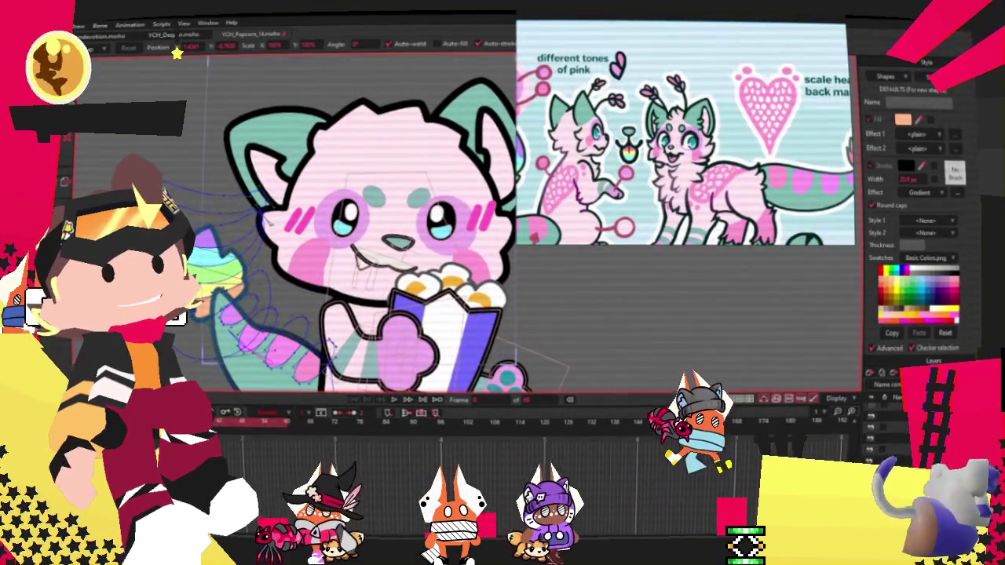
left_click(418, 193)
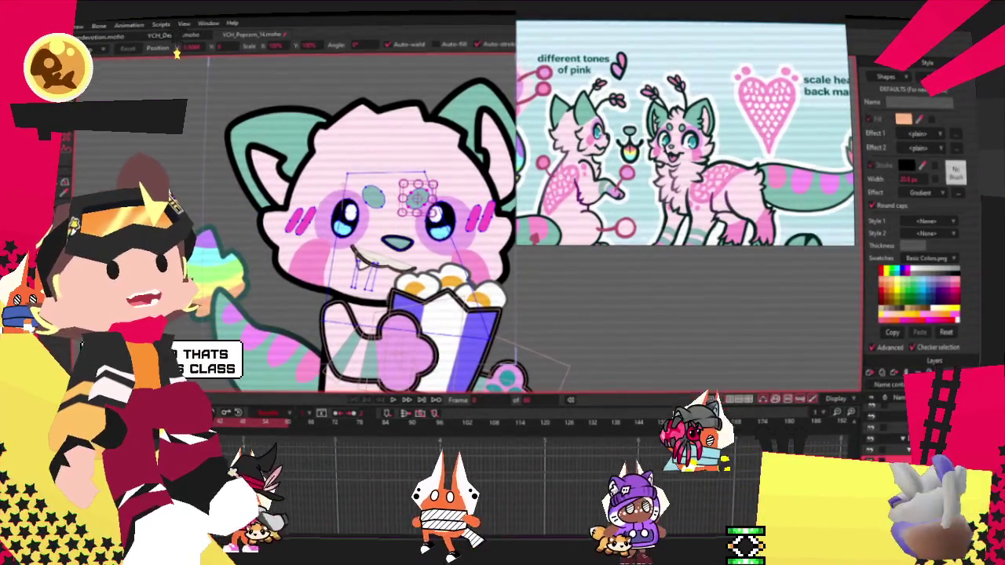
left_click(480, 156)
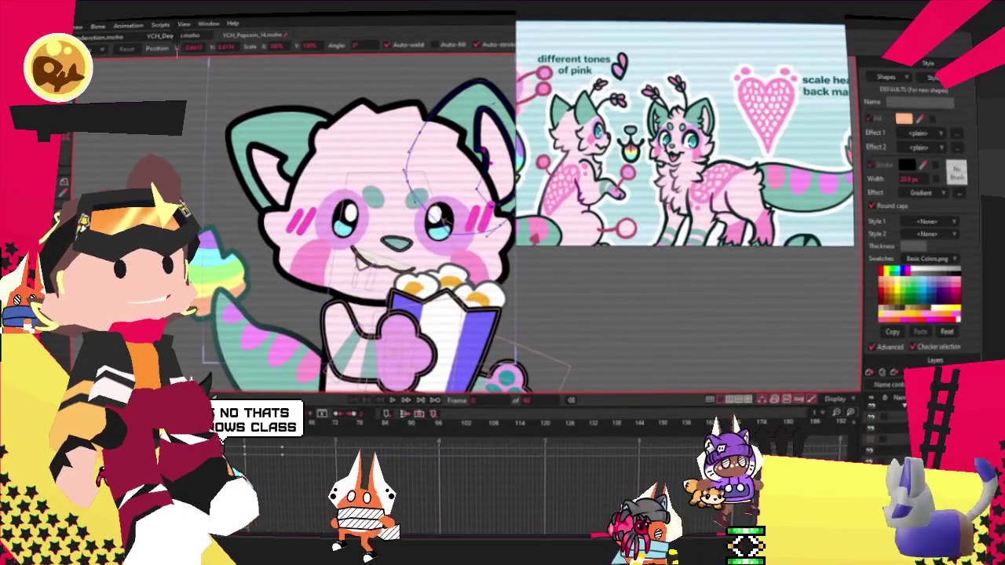
left_click(368, 280)
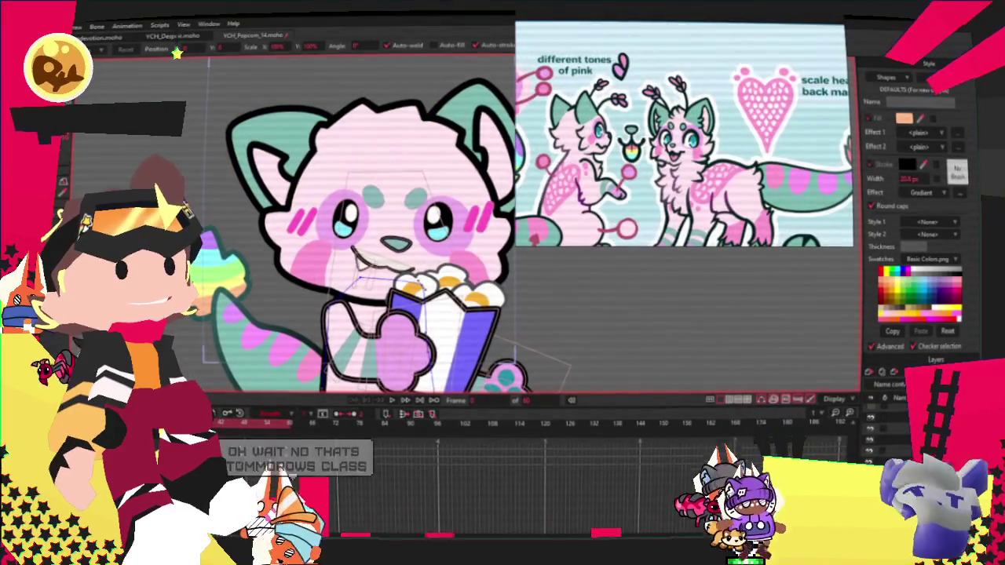
left_click(267, 315)
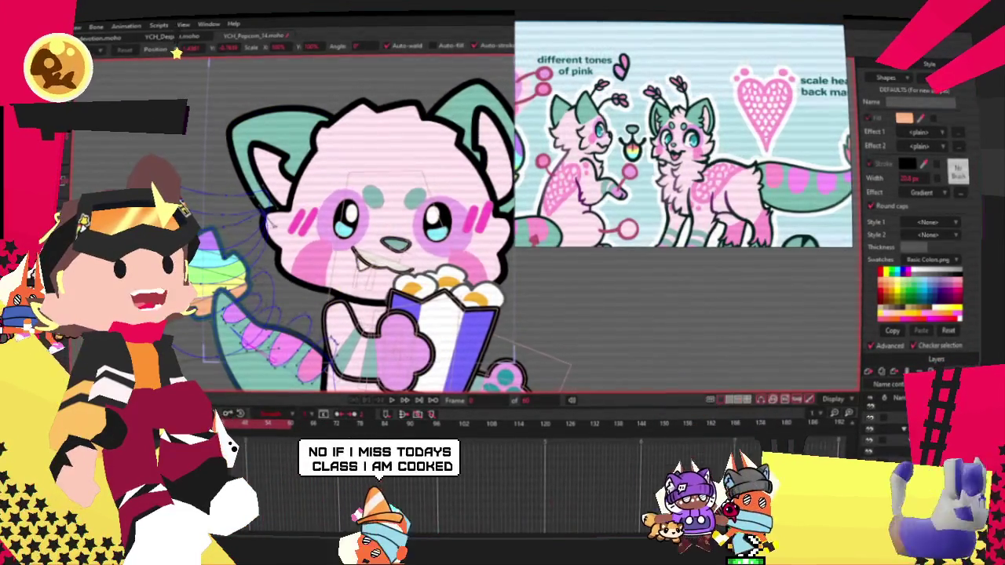
left_click(887, 441)
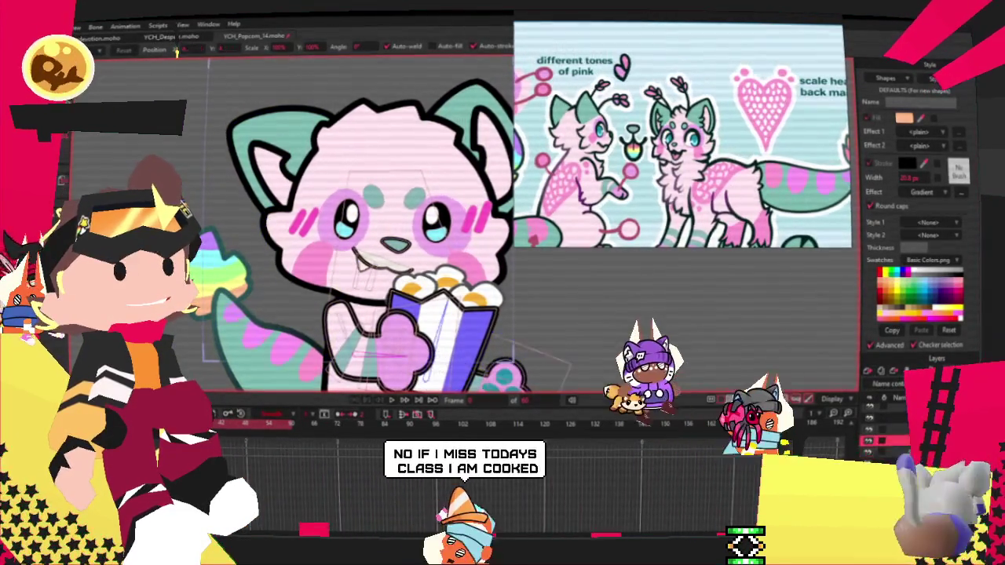
left_click(888, 453)
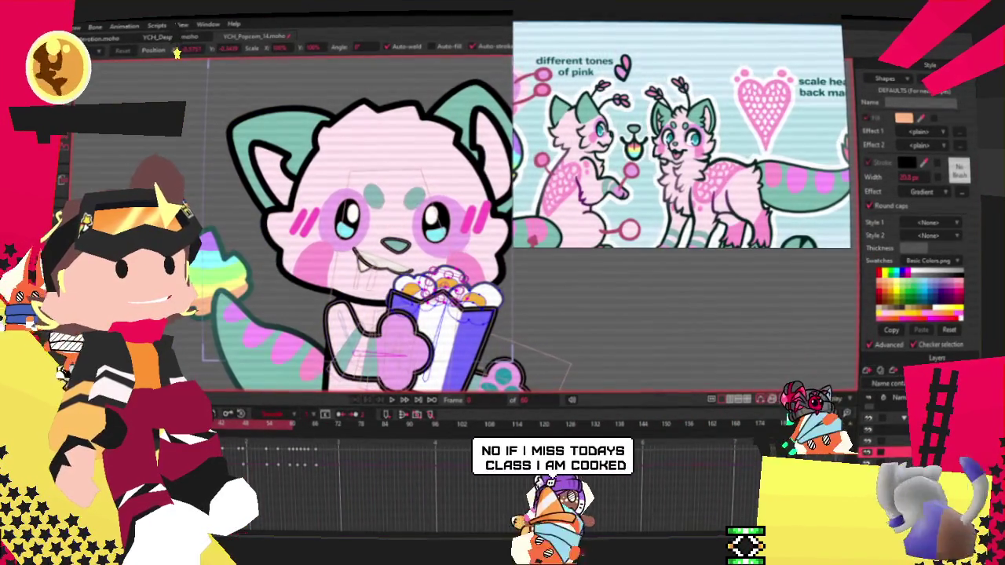
left_click(888, 429)
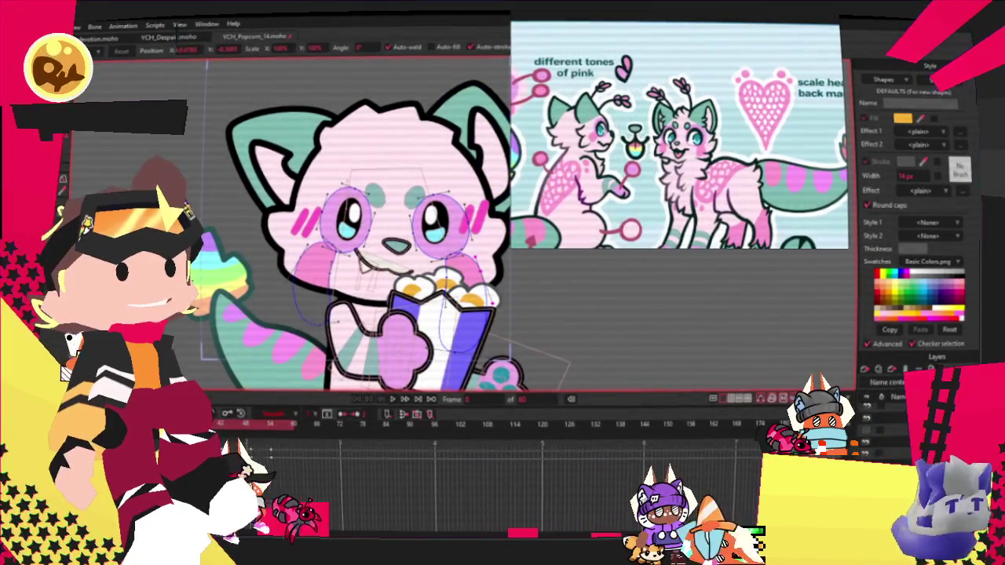
left_click(887, 441)
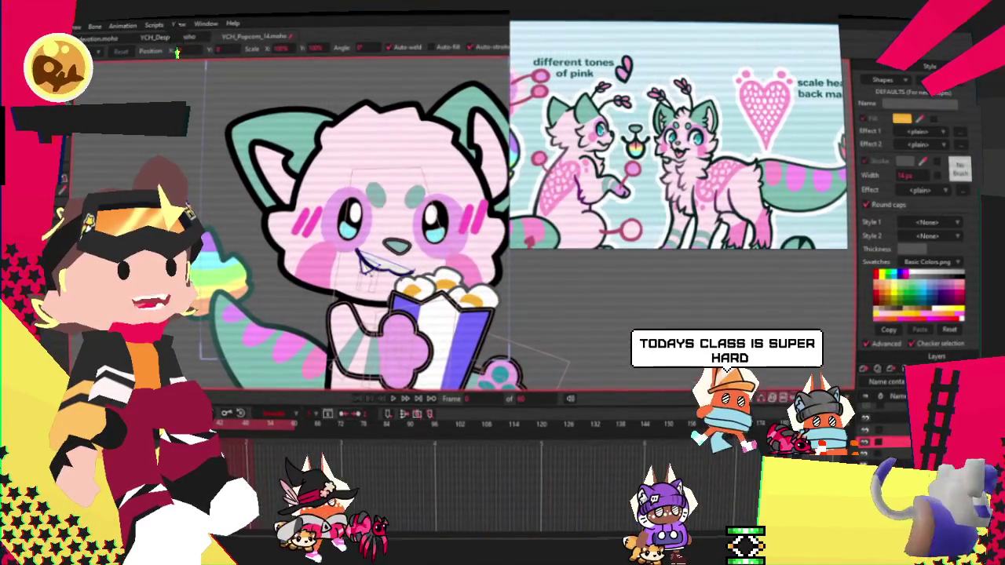
left_click(888, 429)
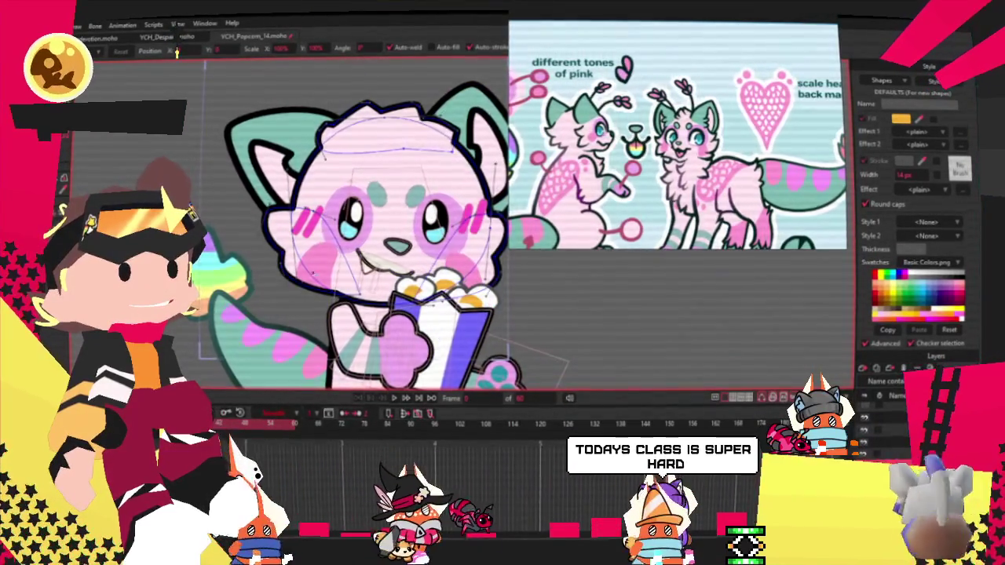
scroll(360, 236, "down", 1)
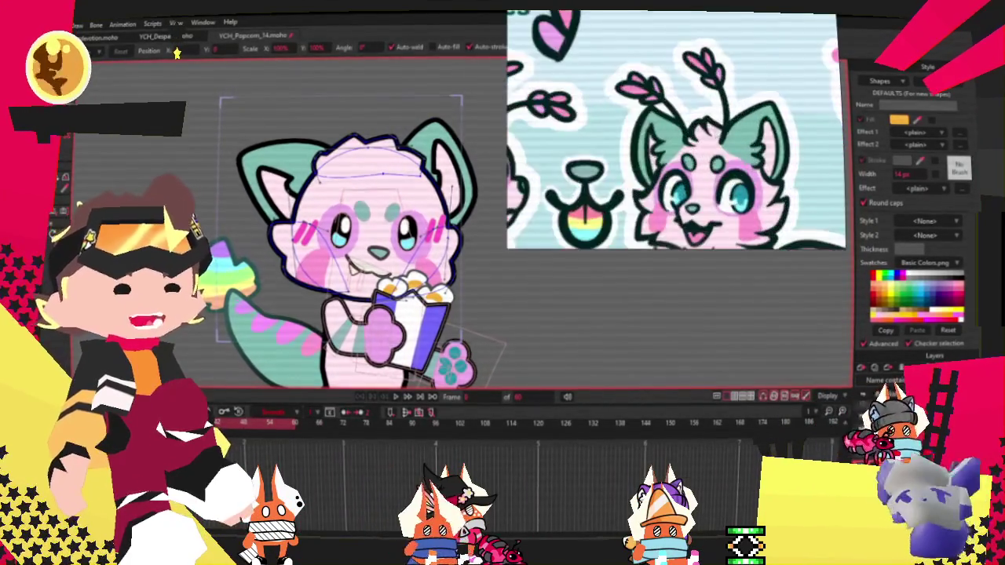
Select all the head shape's points and reshape the top of the head outline
scroll(525, 204, "down", 1)
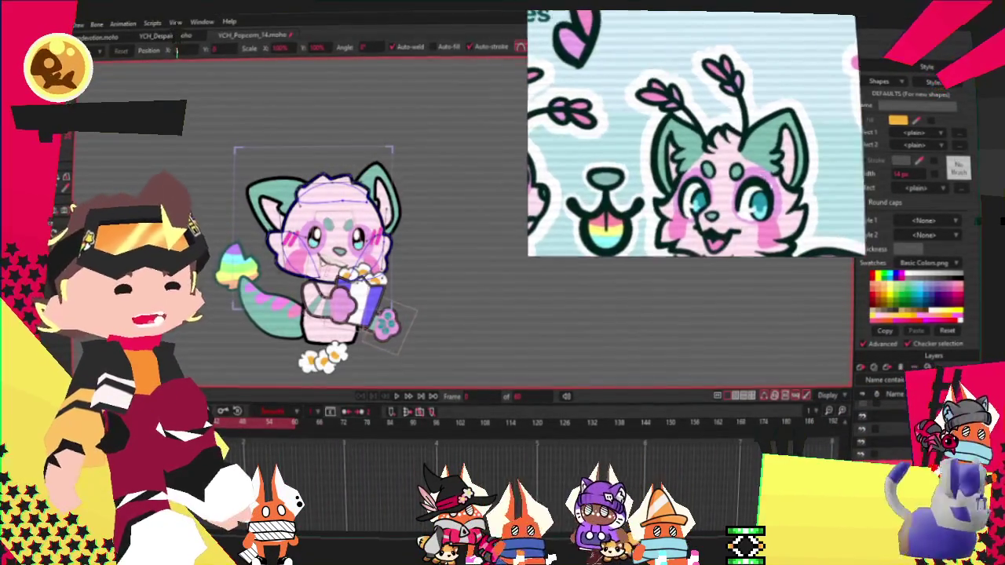
scroll(330, 197, "up", 2)
scroll(315, 165, "up", 2)
scroll(305, 145, "up", 2)
key("ctrl+a")
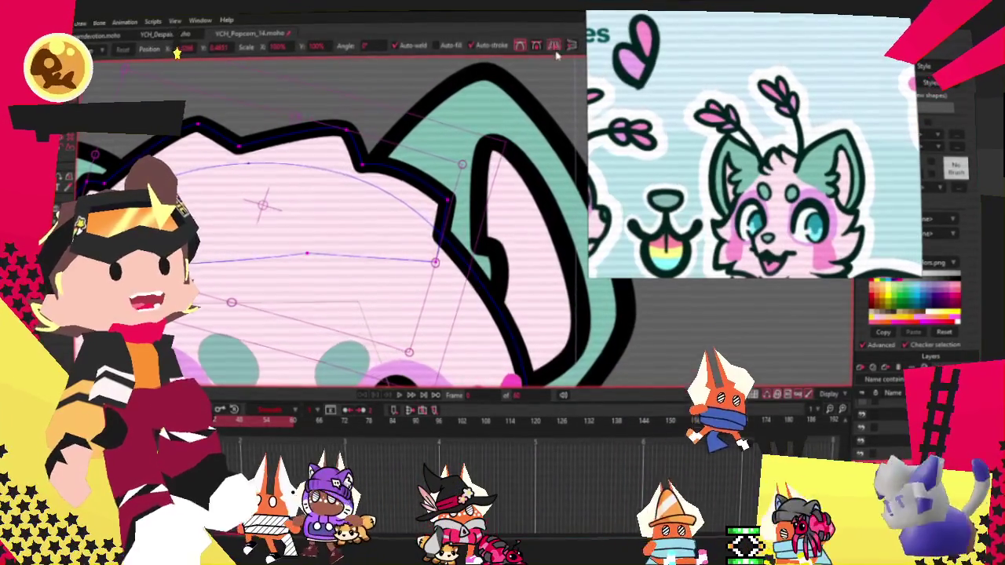
left_click_drag(444, 190, 391, 122)
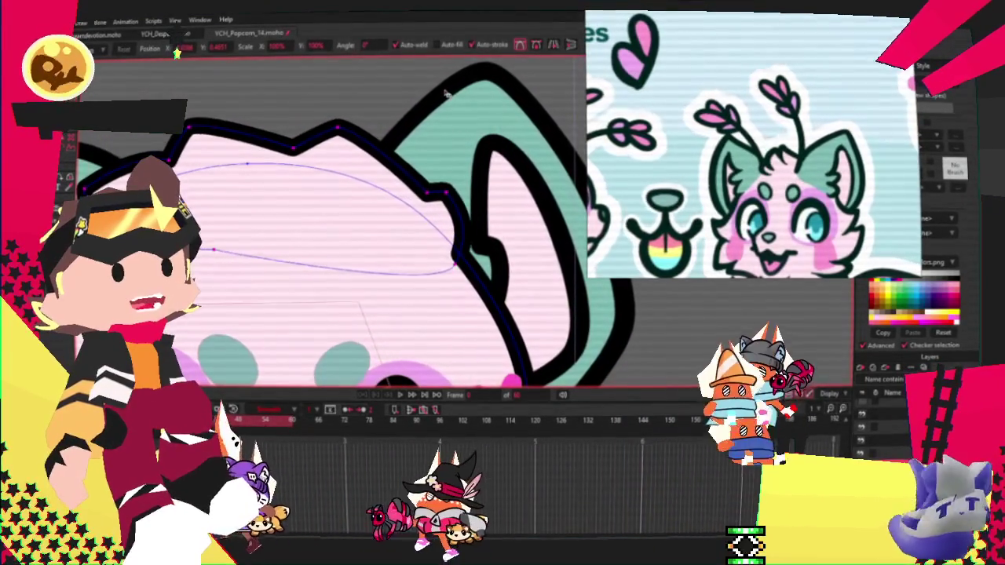
scroll(390, 122, "down", 3)
scroll(256, 138, "up", 3)
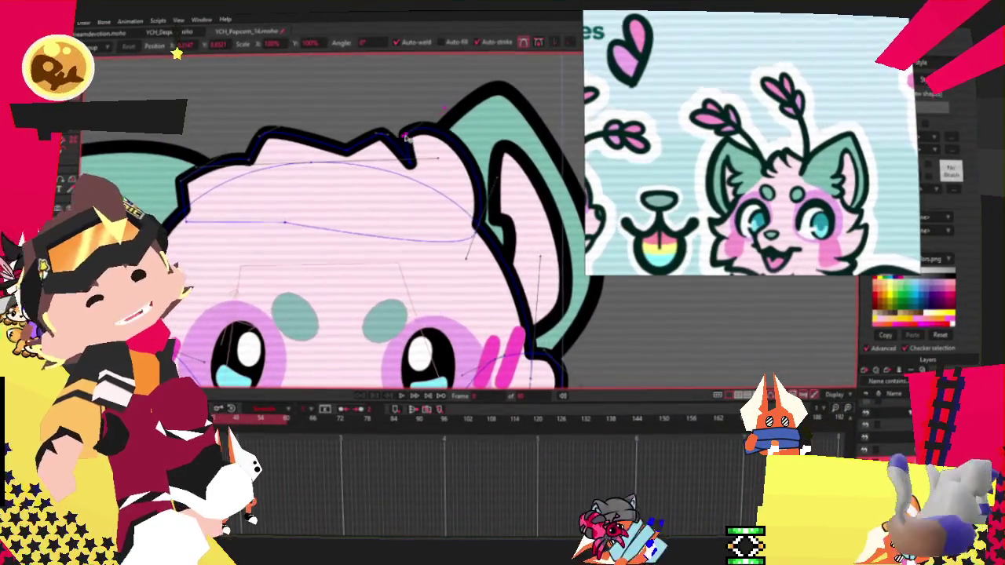
Pull the head curve's right side inward and raise the notch between fluff spikes
mouse_move(465, 257)
left_mouse_down()
mouse_move(393, 248)
mouse_move(373, 207)
left_mouse_up()
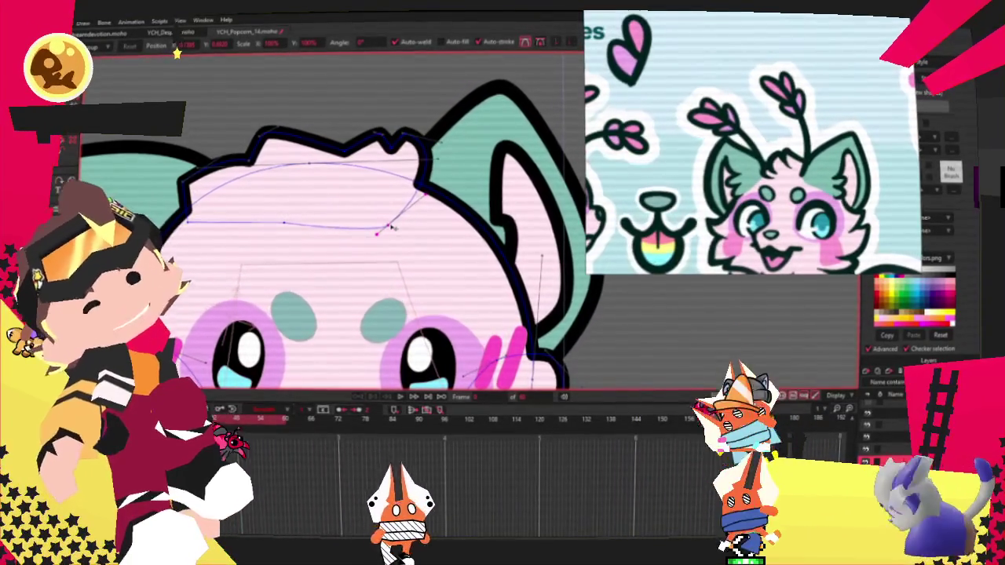
scroll(375, 140, "up", 2)
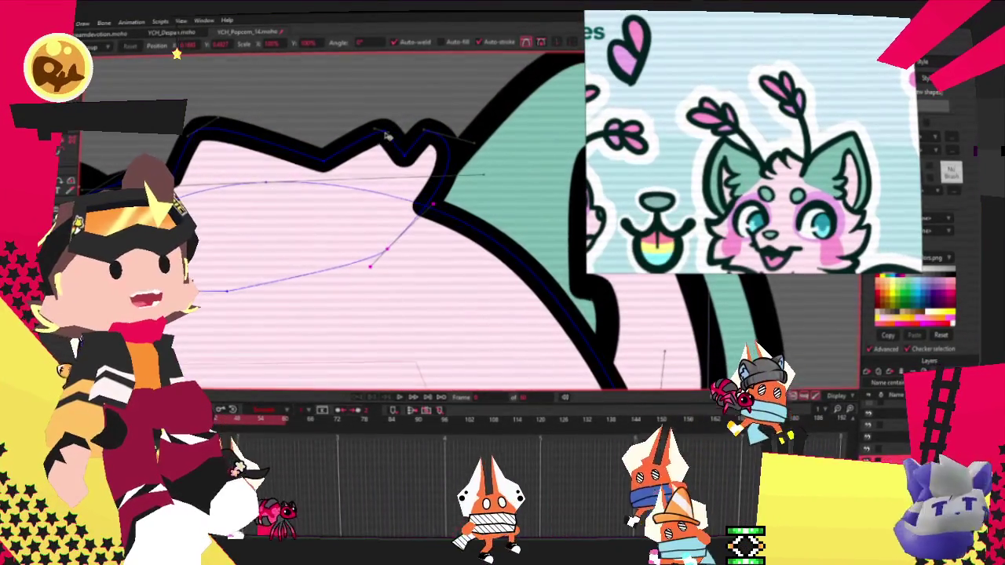
scroll(330, 60, "down", 2)
scroll(337, 61, "up", 3)
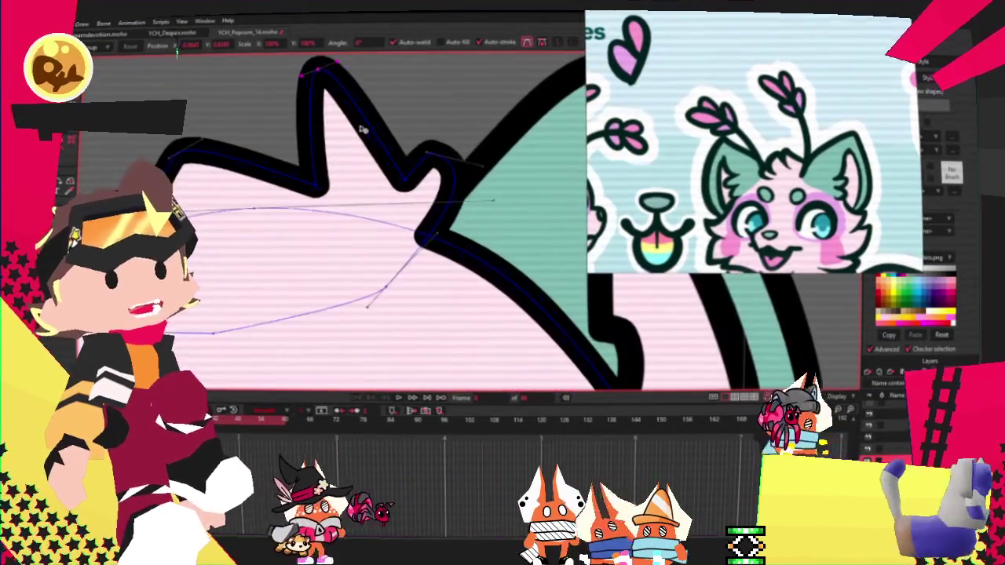
left_click_drag(316, 185, 266, 157)
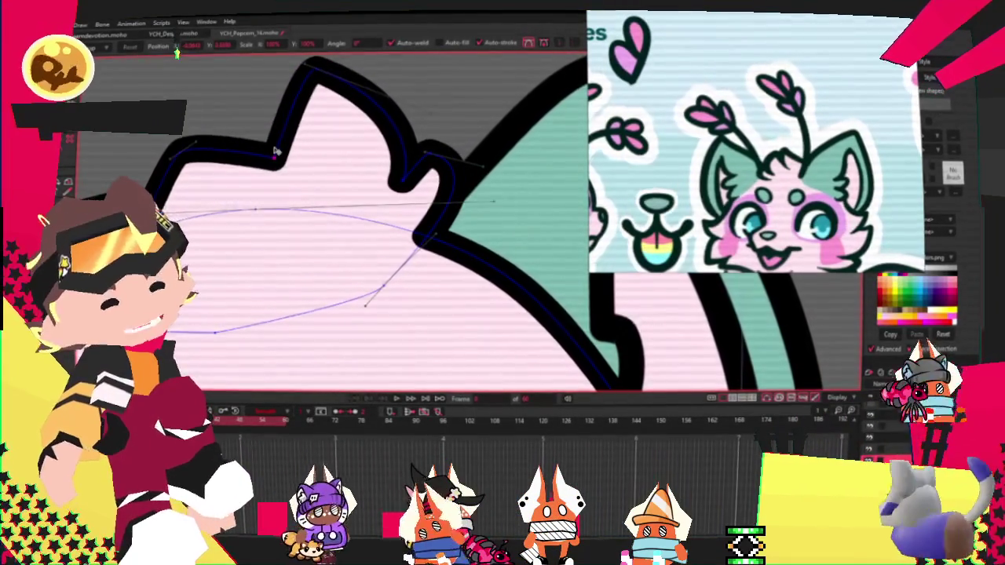
Move the curve's end up into a new corner beneath the spiky tuft
scroll(211, 149, "down", 2)
scroll(210, 148, "up", 1)
scroll(210, 150, "up", 1)
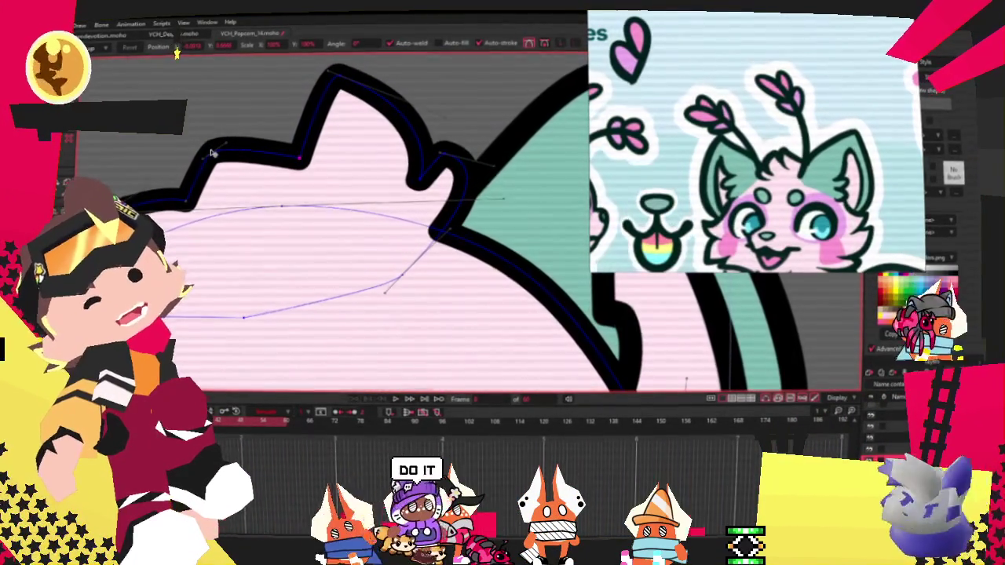
scroll(271, 118, "down", 1)
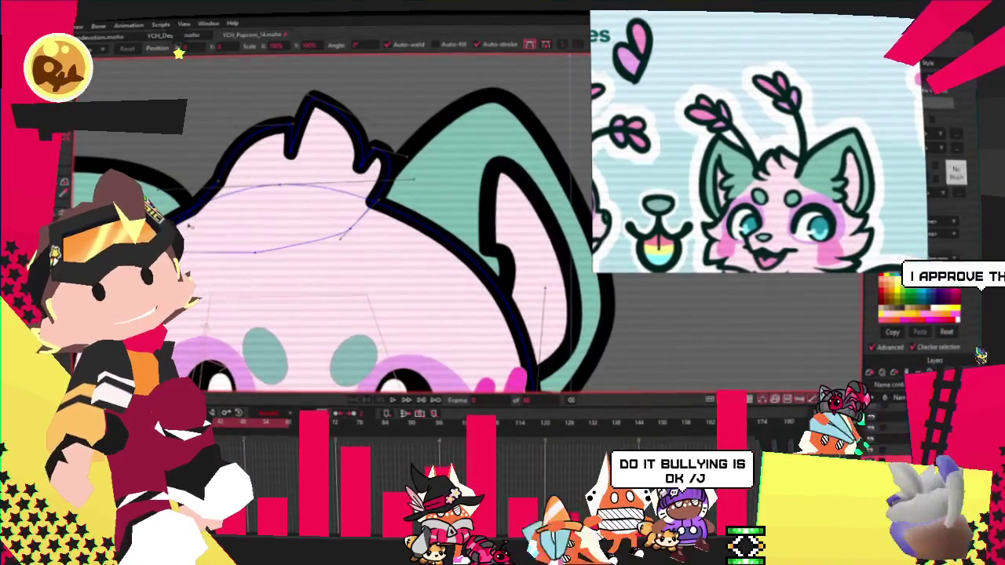
scroll(188, 226, "up", 1)
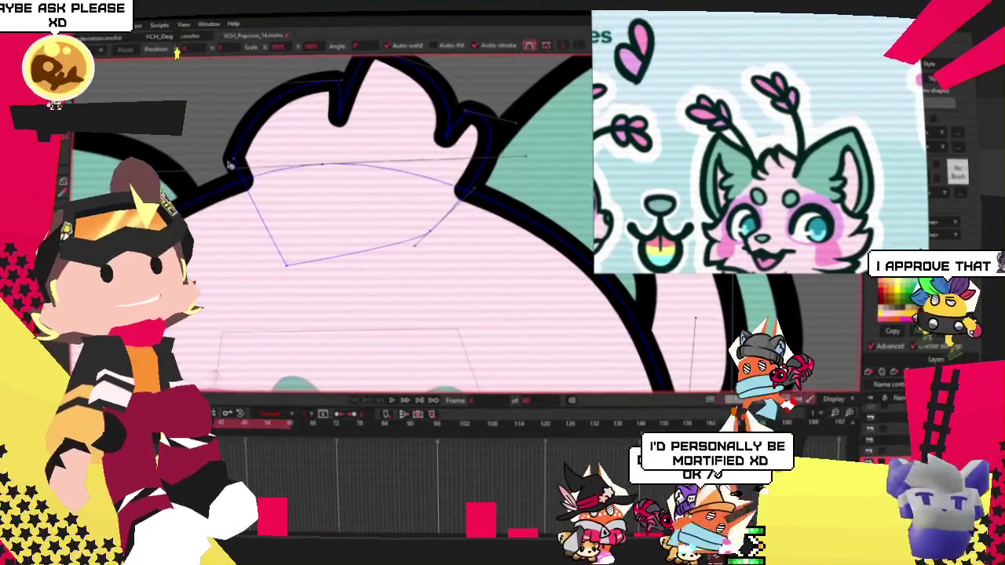
mouse_move(236, 179)
left_mouse_down()
mouse_move(232, 138)
mouse_move(190, 243)
left_mouse_up()
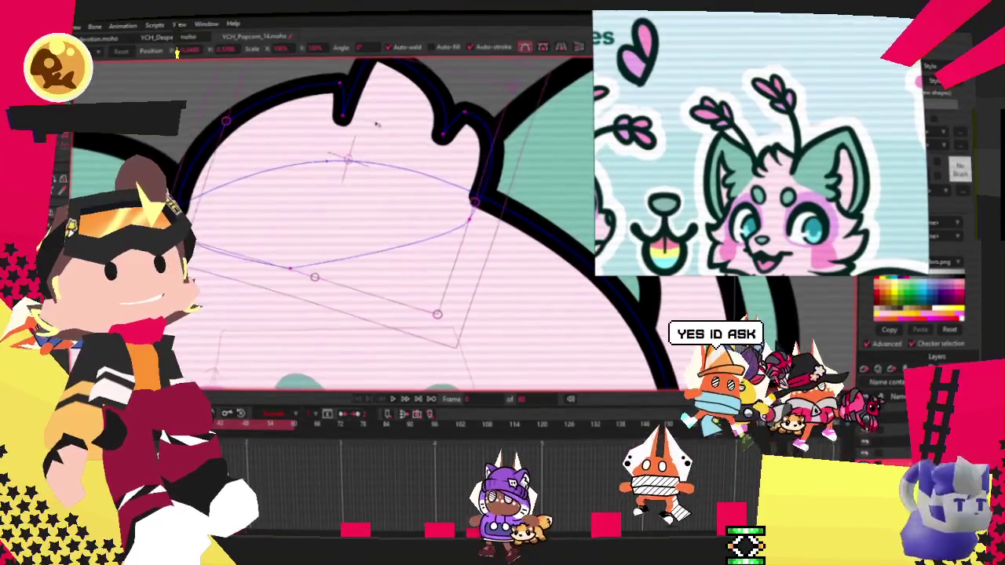
scroll(376, 125, "down", 3)
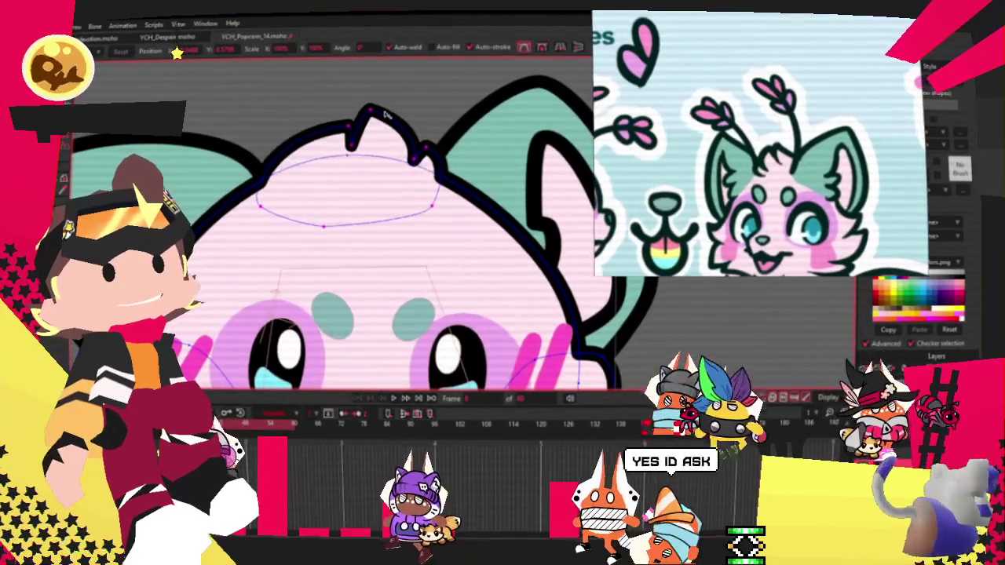
key("t")
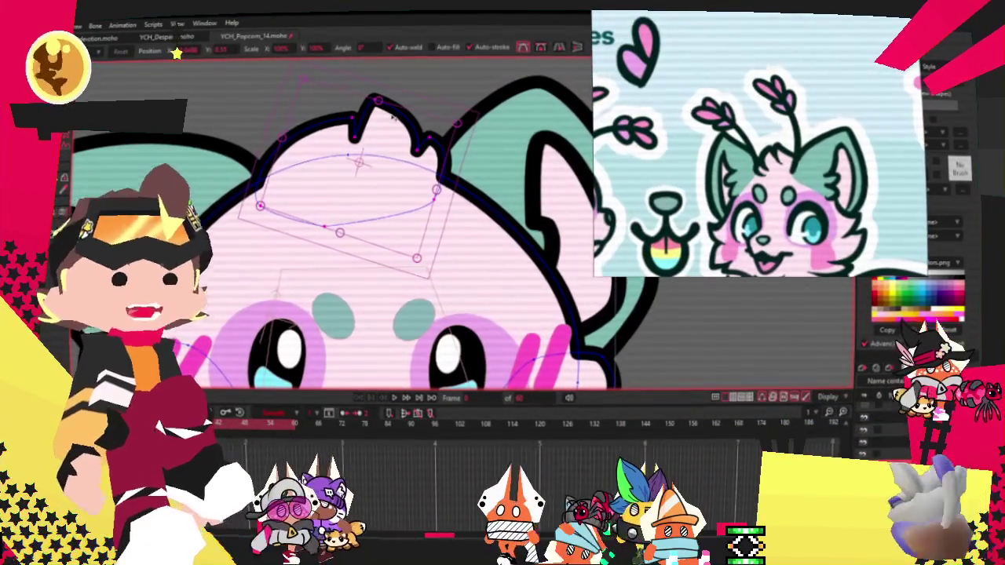
scroll(408, 126, "up", 2)
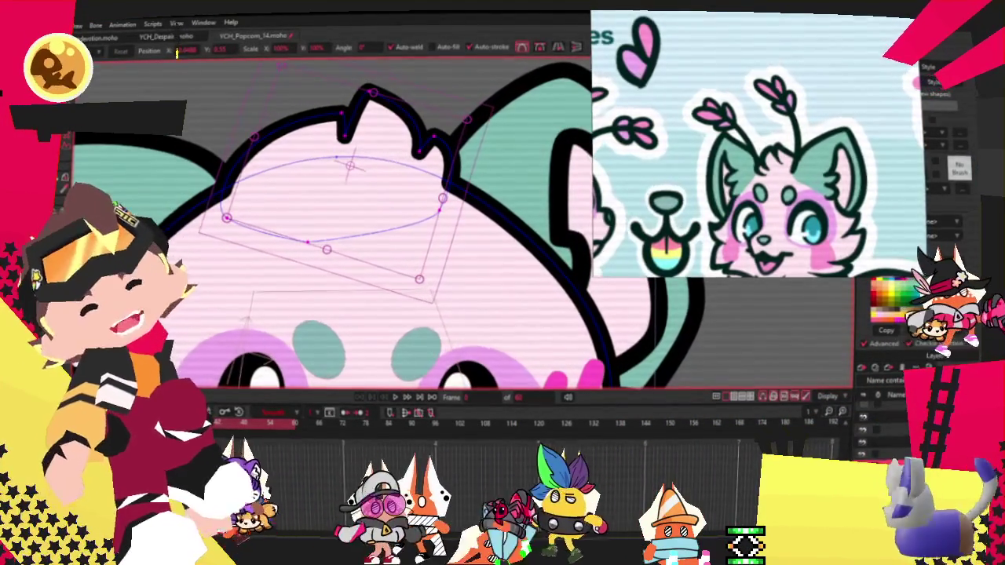
Bend the ellipse's upper-left curve on the creature's head to match the tuft
key("g")
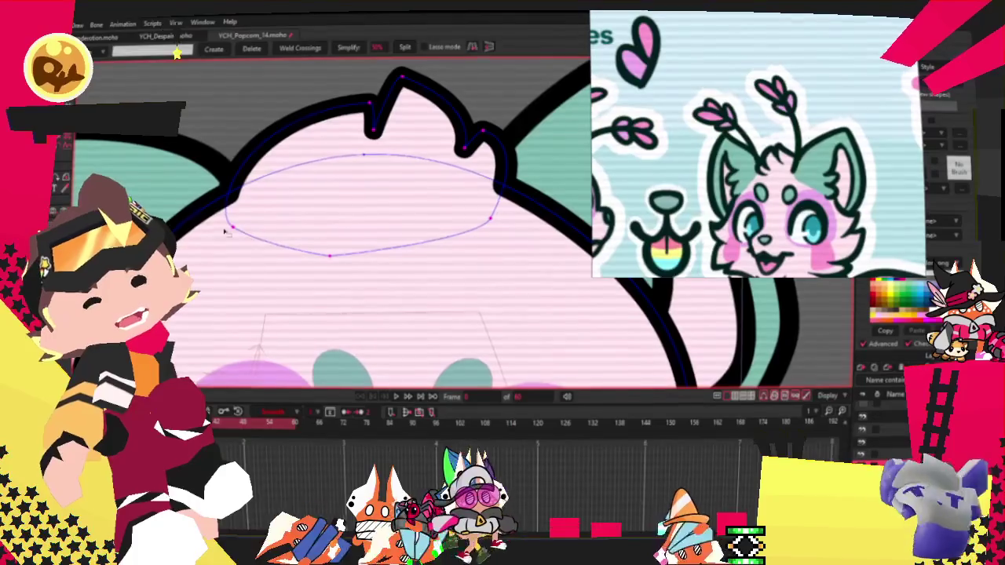
scroll(330, 204, "up", 1)
key("c")
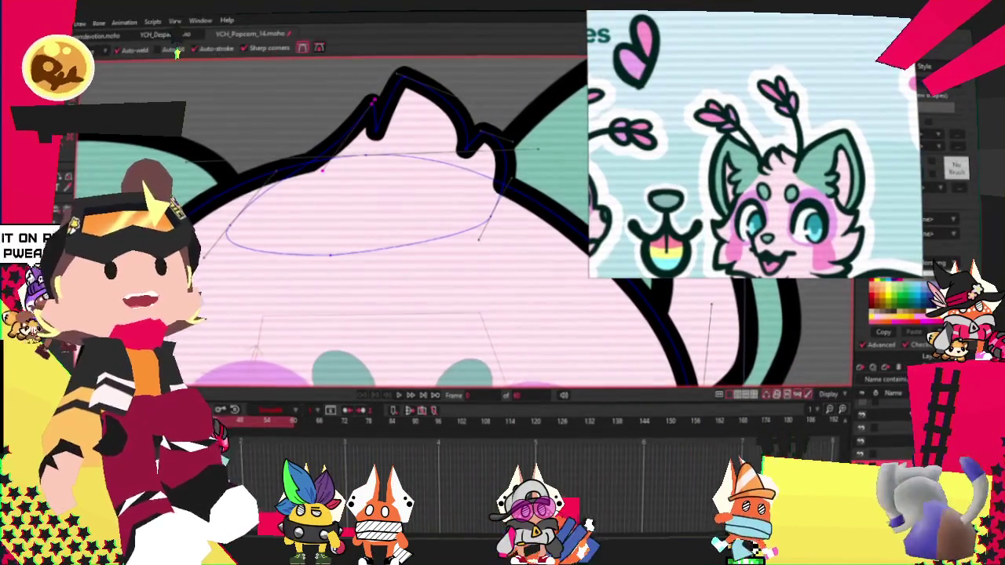
scroll(343, 162, "up", 1)
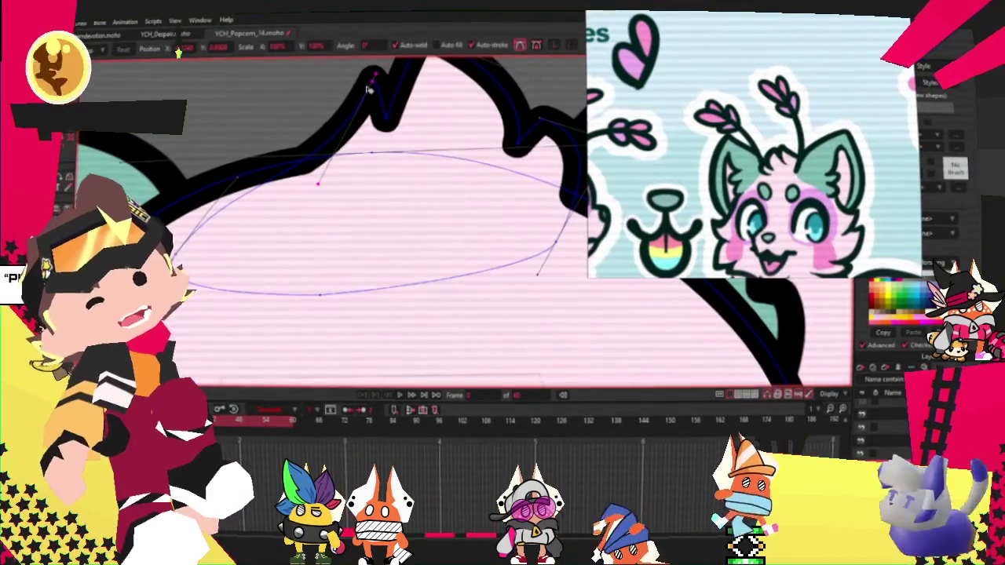
mouse_move(235, 187)
left_mouse_down()
mouse_move(281, 189)
mouse_move(241, 158)
mouse_move(312, 156)
left_mouse_up()
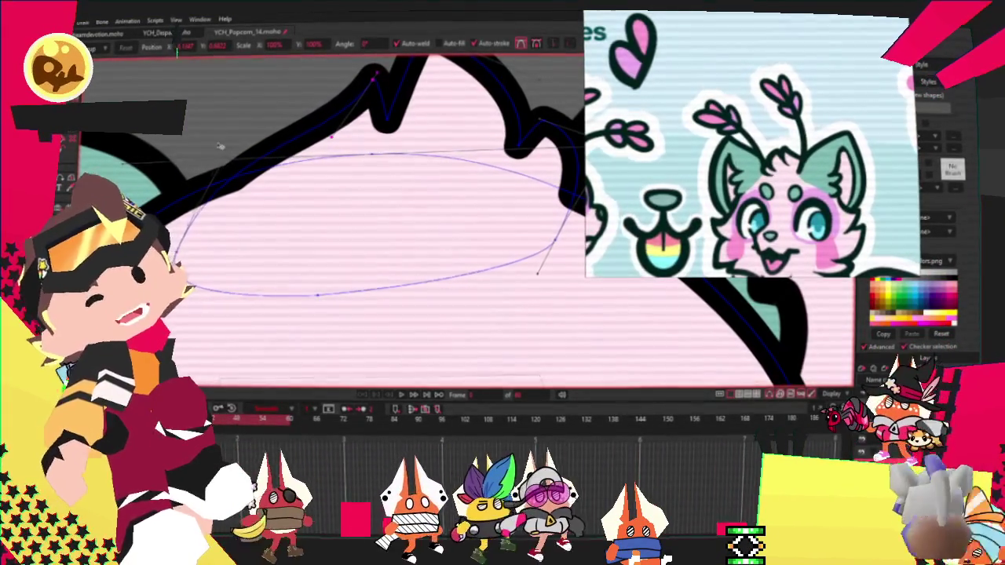
scroll(312, 157, "down", 2)
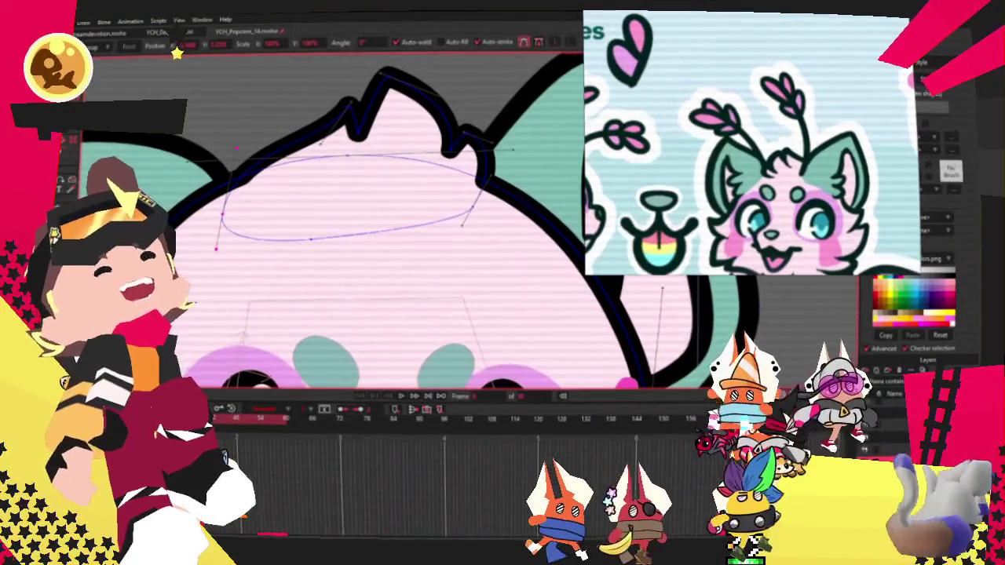
scroll(381, 260, "down", 3)
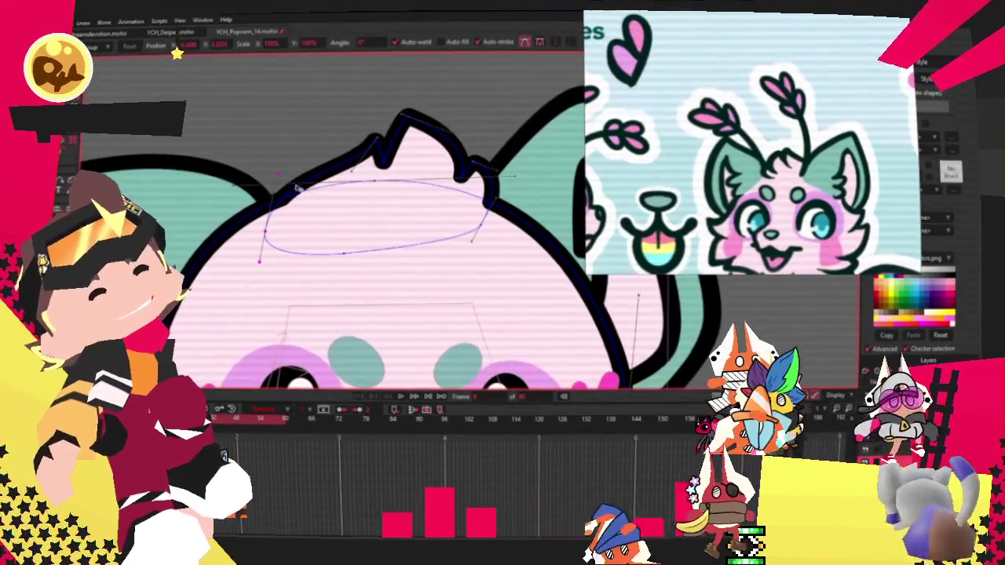
scroll(290, 169, "down", 2)
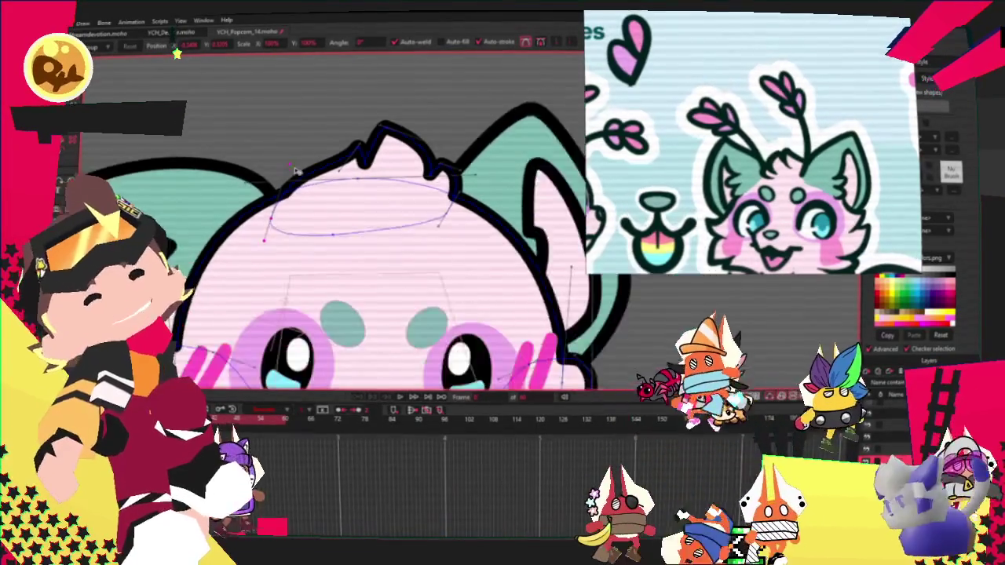
scroll(295, 172, "down", 2)
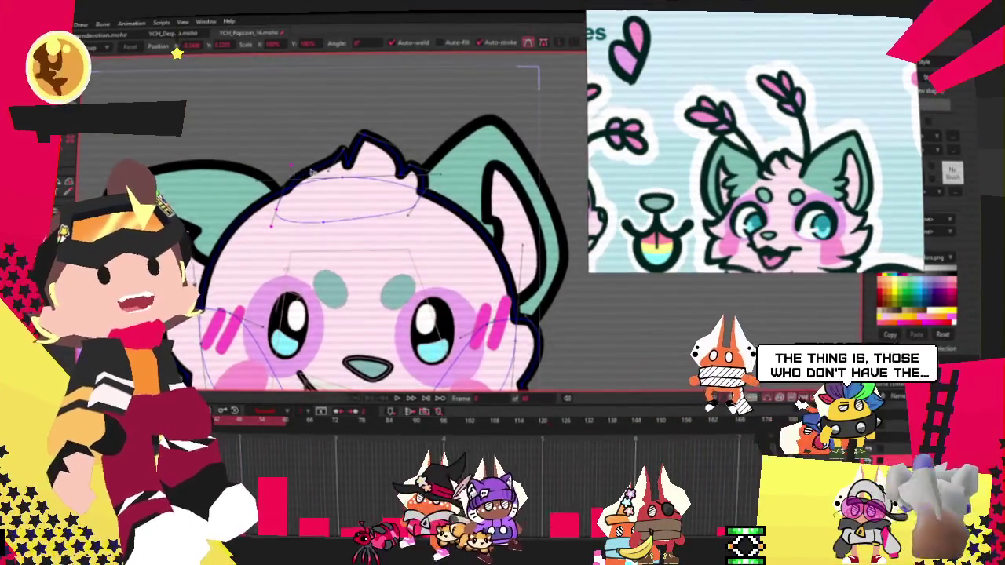
scroll(292, 169, "down", 2)
scroll(252, 124, "up", 2)
scroll(252, 124, "up", 1)
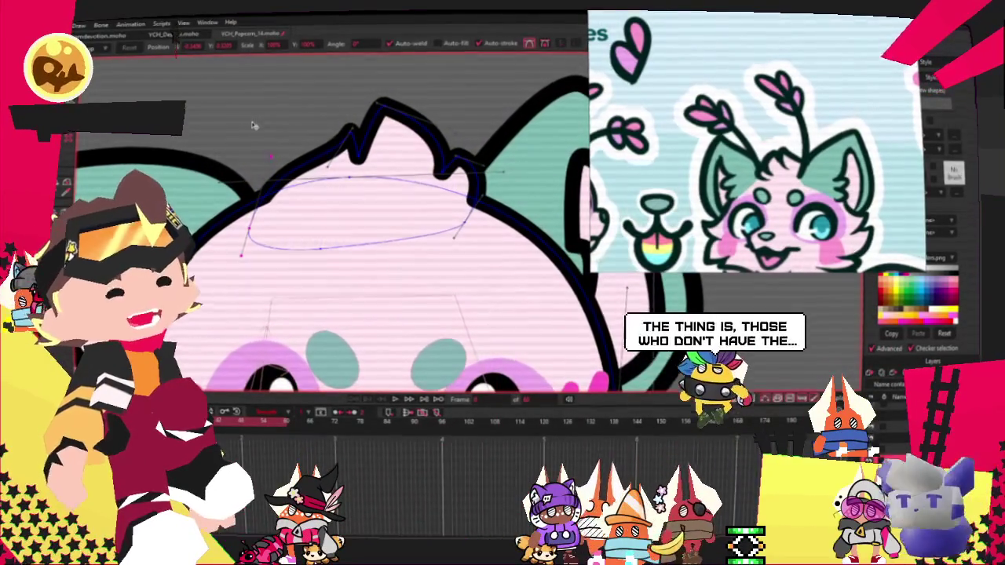
scroll(259, 118, "down", 1)
scroll(266, 114, "down", 1)
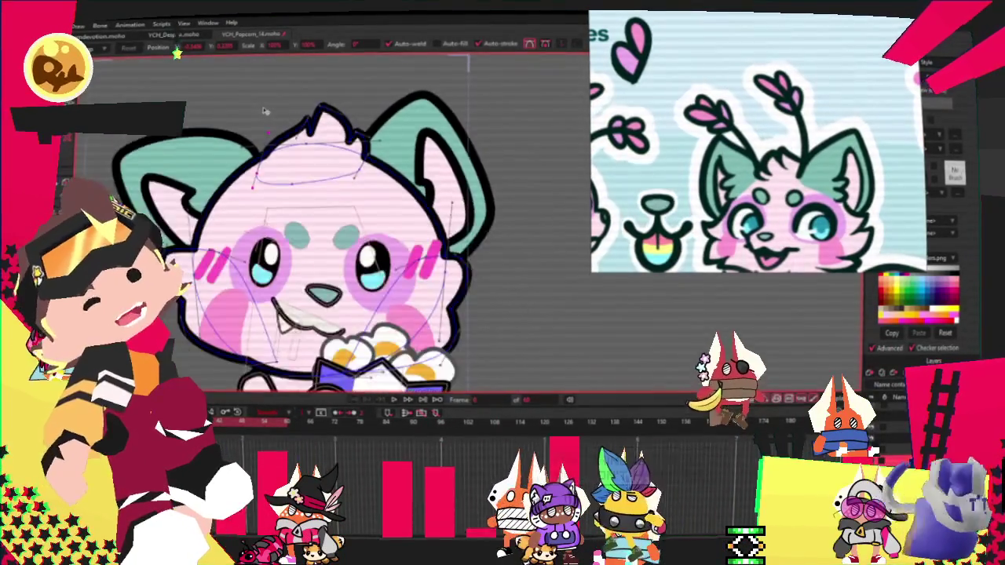
scroll(235, 120, "up", 1)
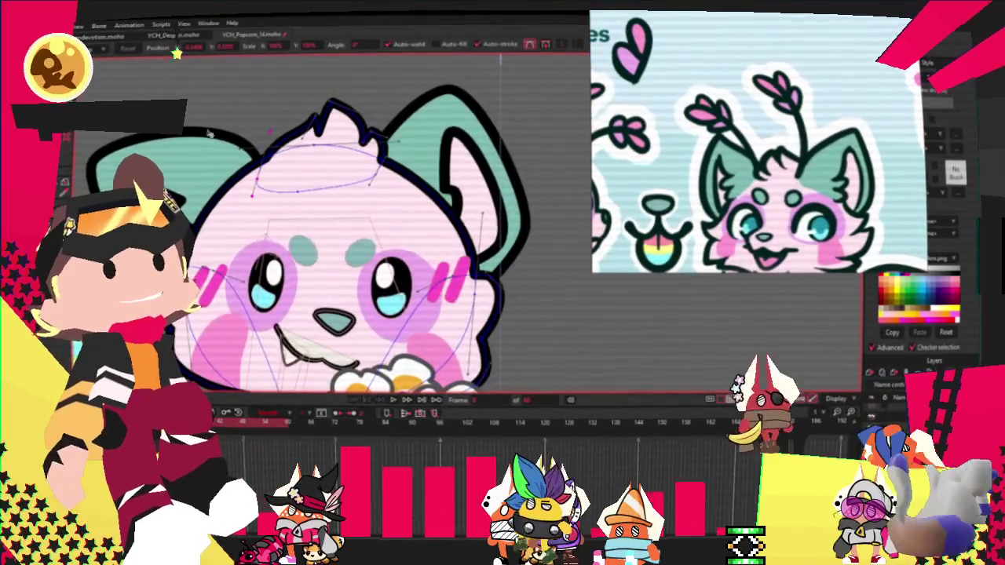
Widen the ellipse and tilt it slightly along the head's spiky top, then deselect it
left_click_drag(363, 151, 331, 166)
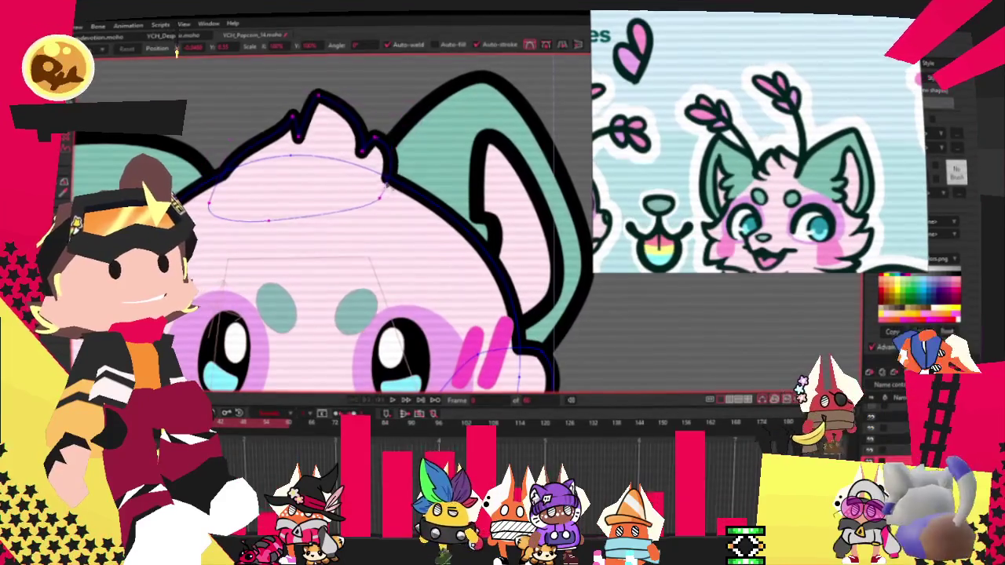
left_click(404, 177)
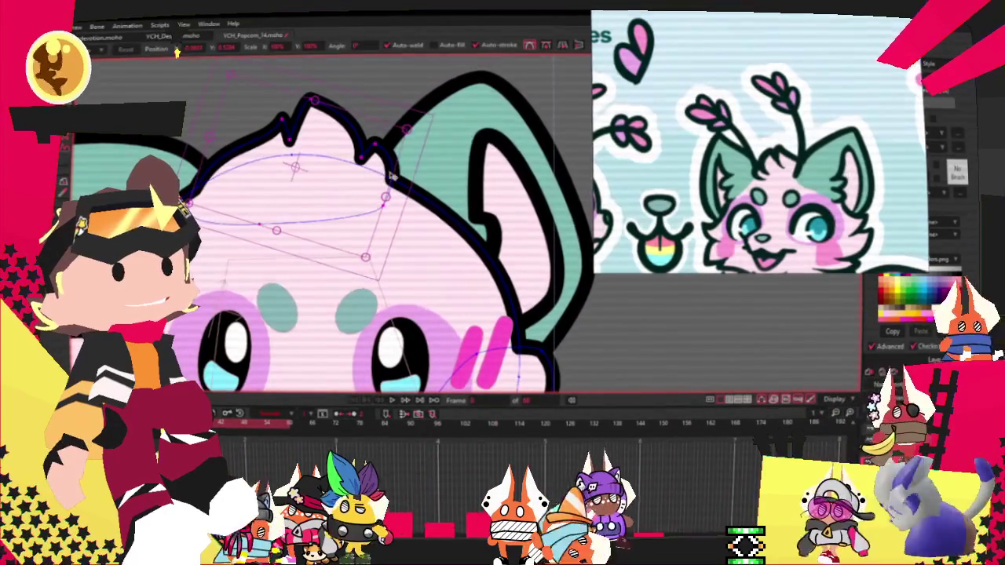
left_click_drag(413, 179, 412, 155)
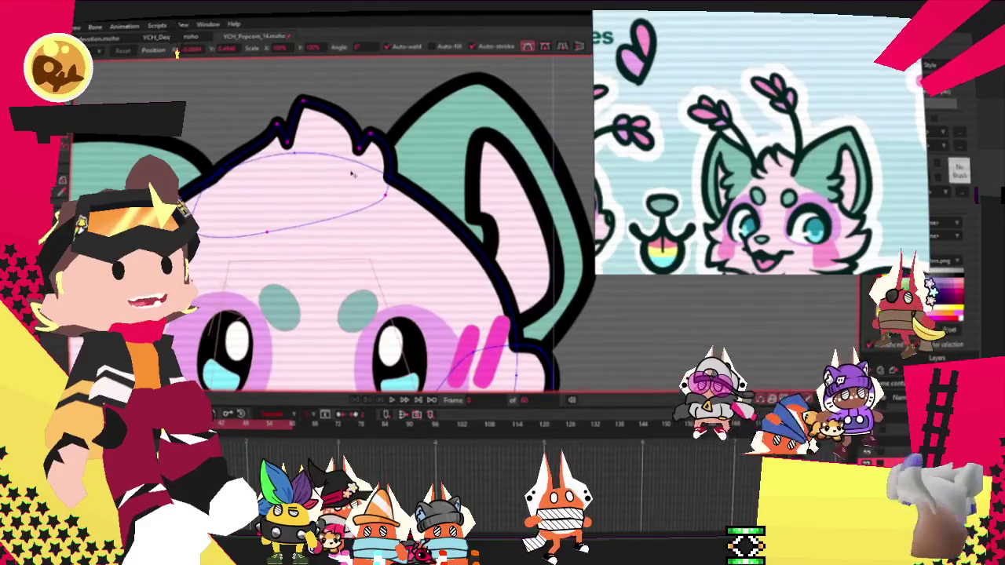
left_click(295, 161)
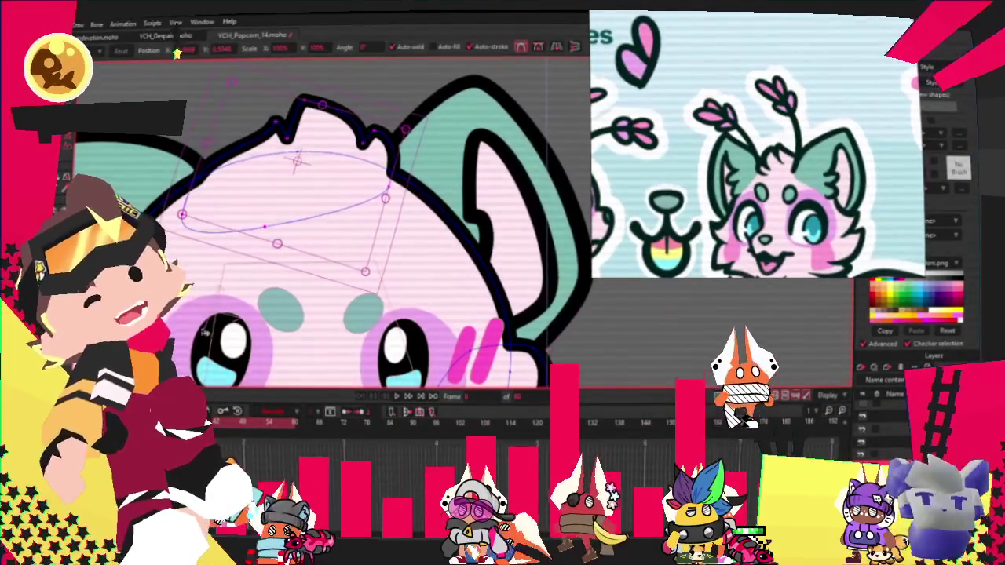
scroll(455, 168, "down", 2)
scroll(279, 141, "up", 2)
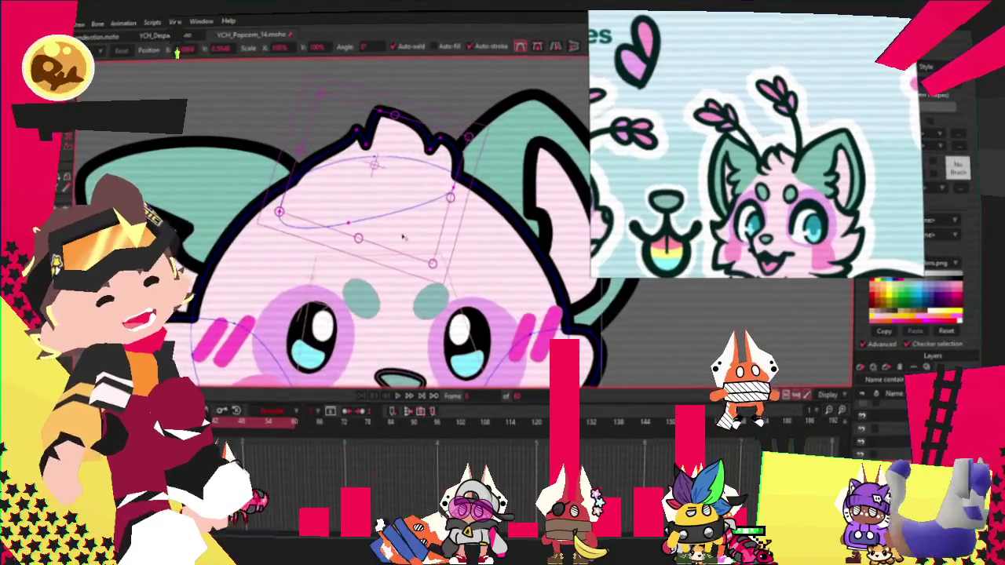
scroll(343, 174, "down", 2)
left_click(554, 252)
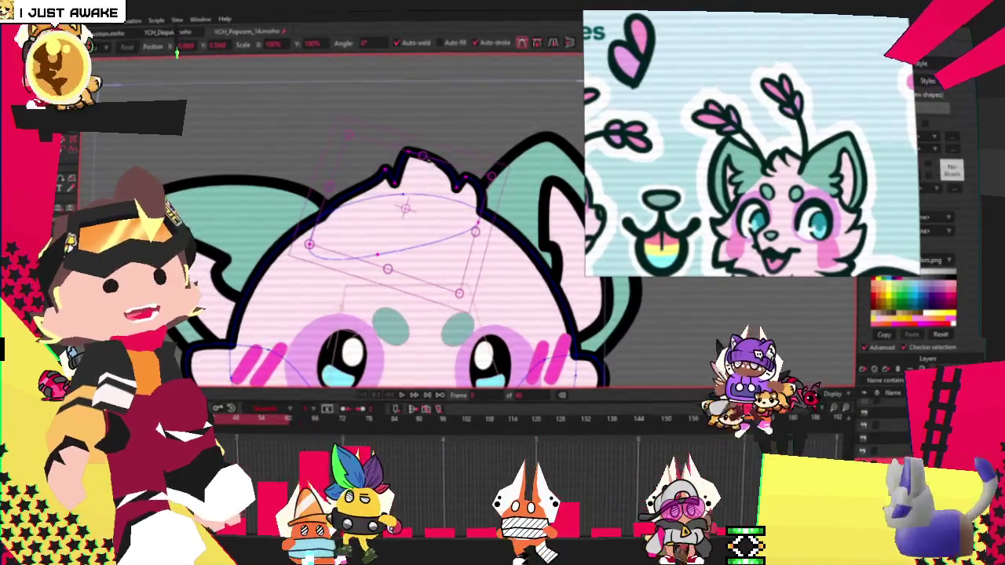
scroll(354, 259, "down", 3)
scroll(393, 236, "up", 2)
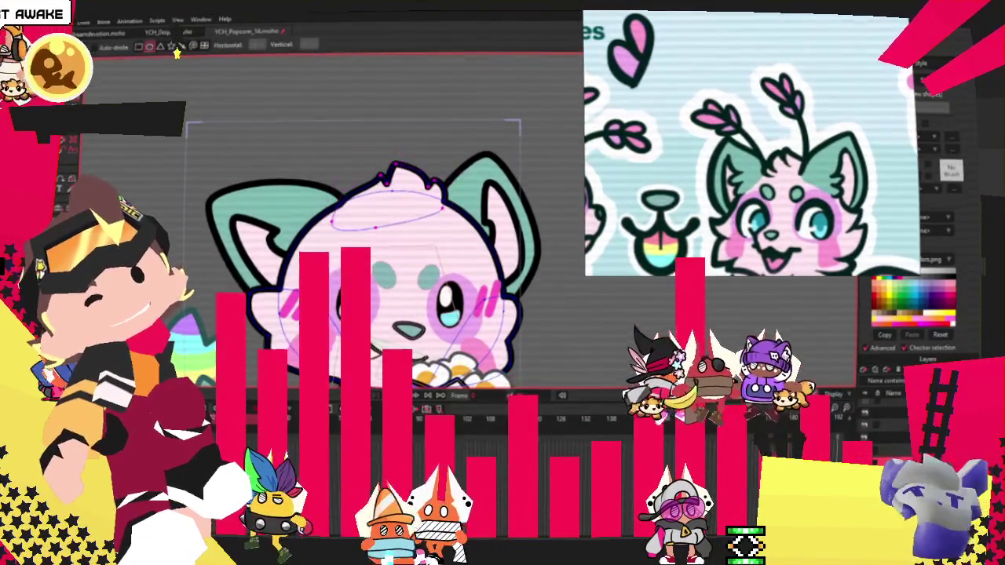
Enlarge the tilted rectangle above the head and make it a filled shape with a thick outline
scroll(393, 236, "up", 2)
scroll(393, 235, "up", 2)
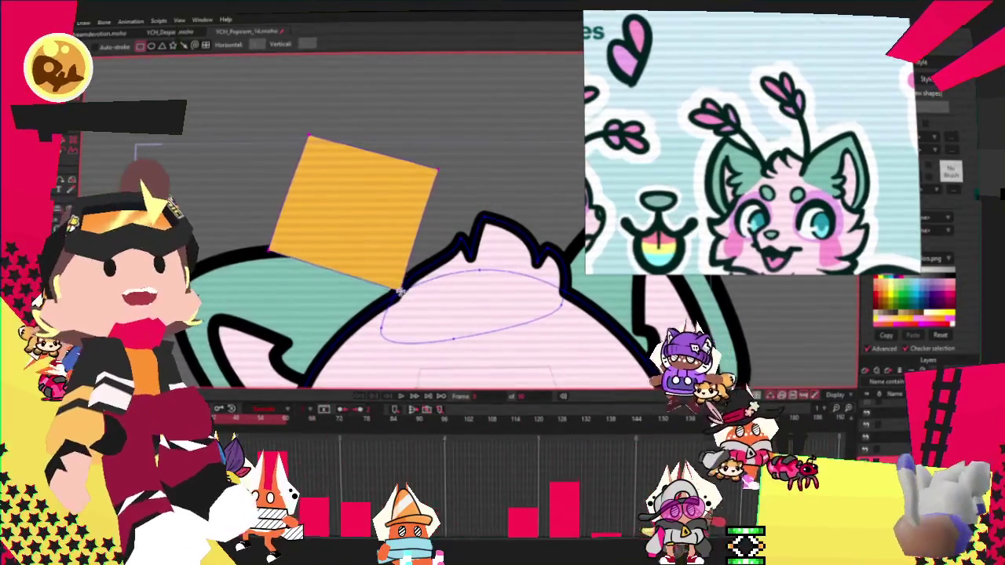
left_click_drag(401, 292, 407, 318)
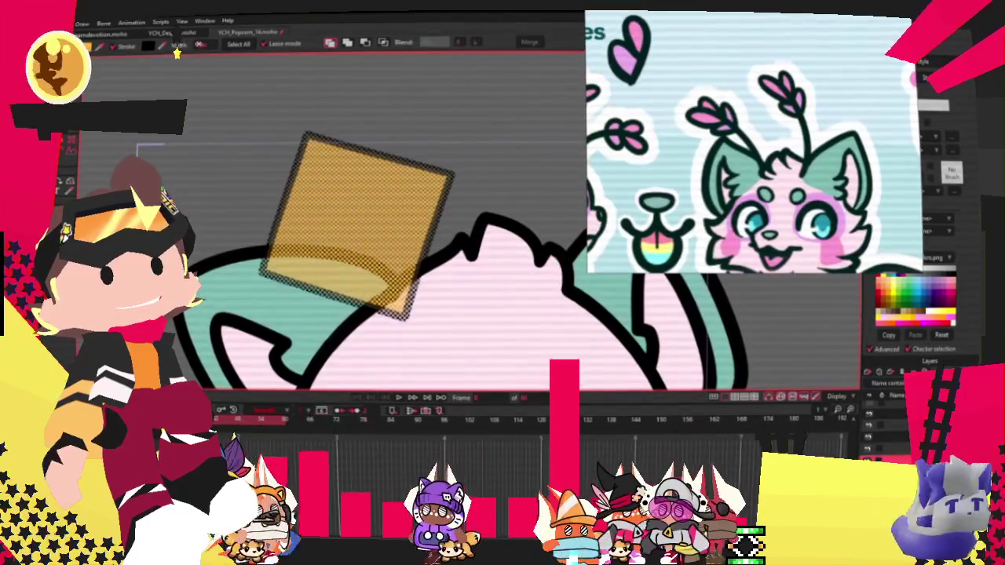
left_click(375, 114)
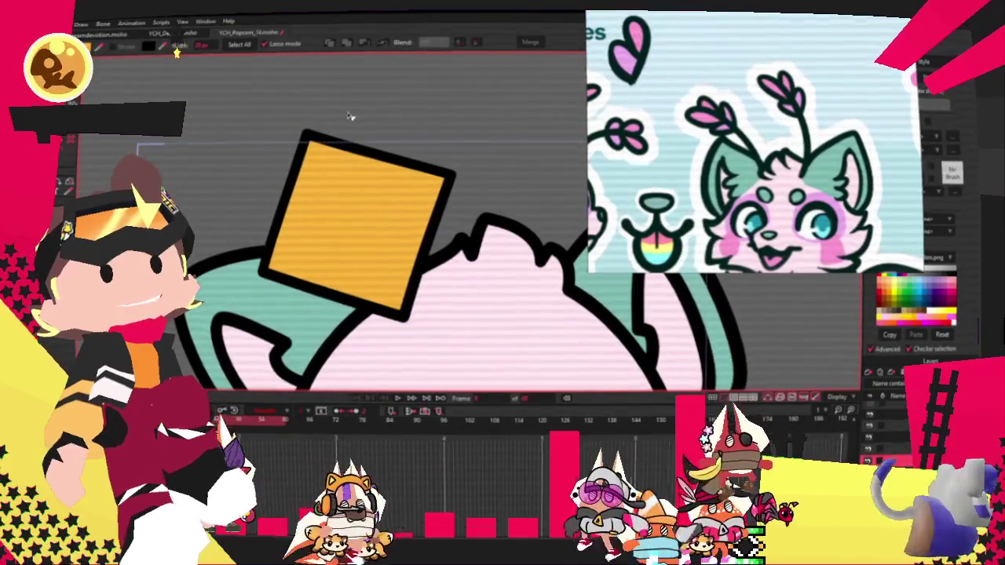